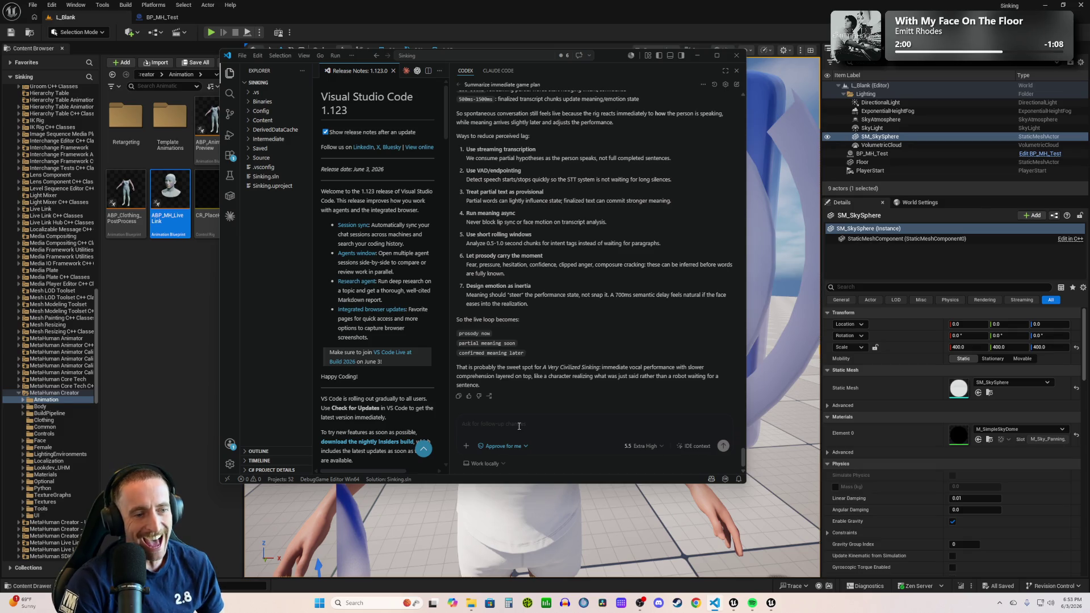
- Begin the Codex reply with 'I love it! let's try building it' and 'let's make that the plan.'
left_click(519, 427)
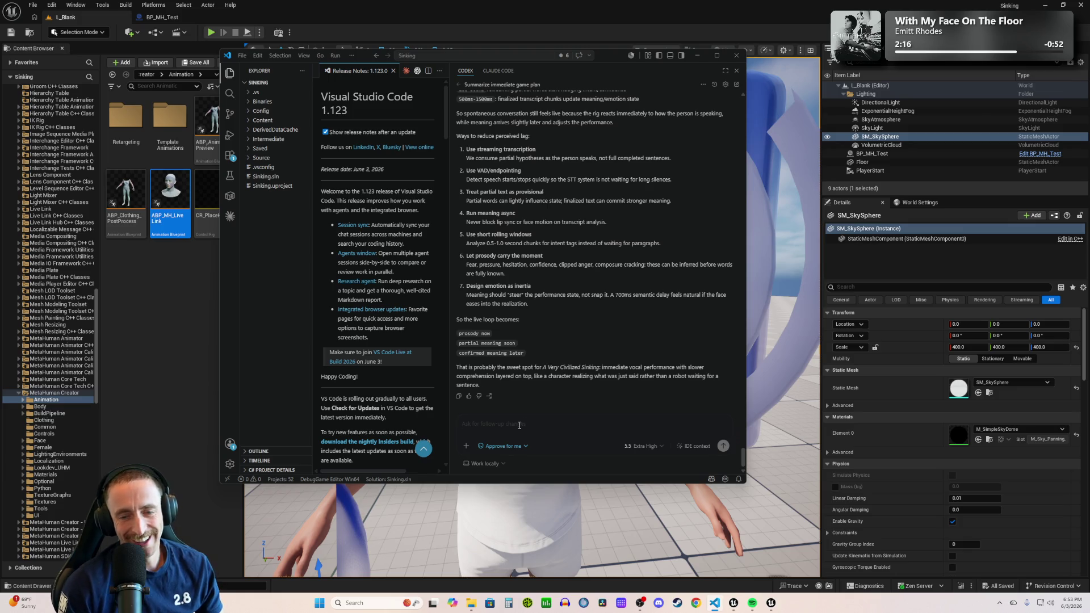
scroll(630, 366, "up", 4)
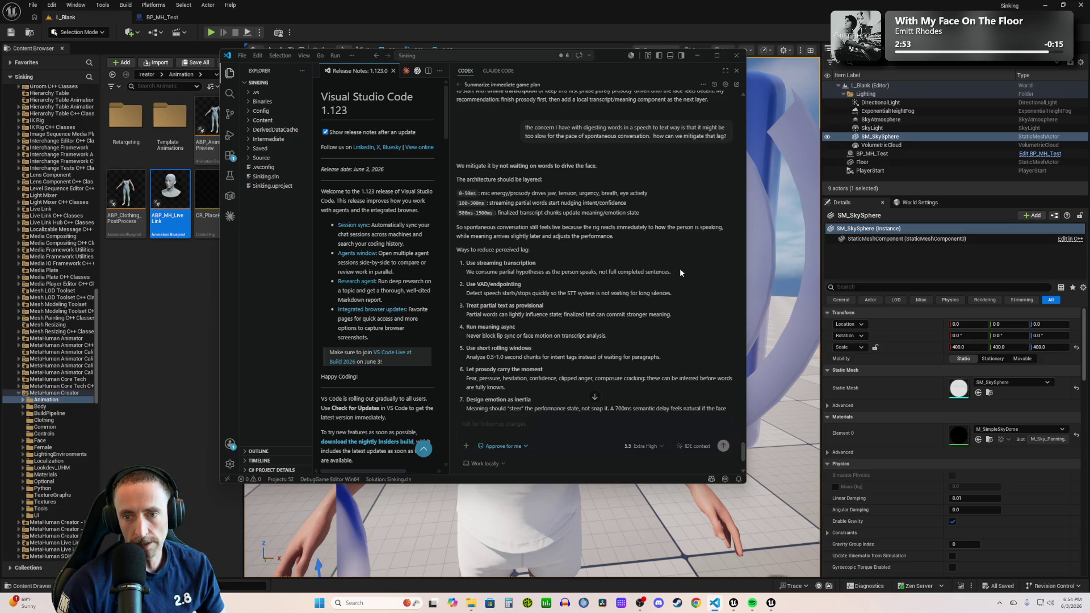
scroll(679, 269, "down", 3)
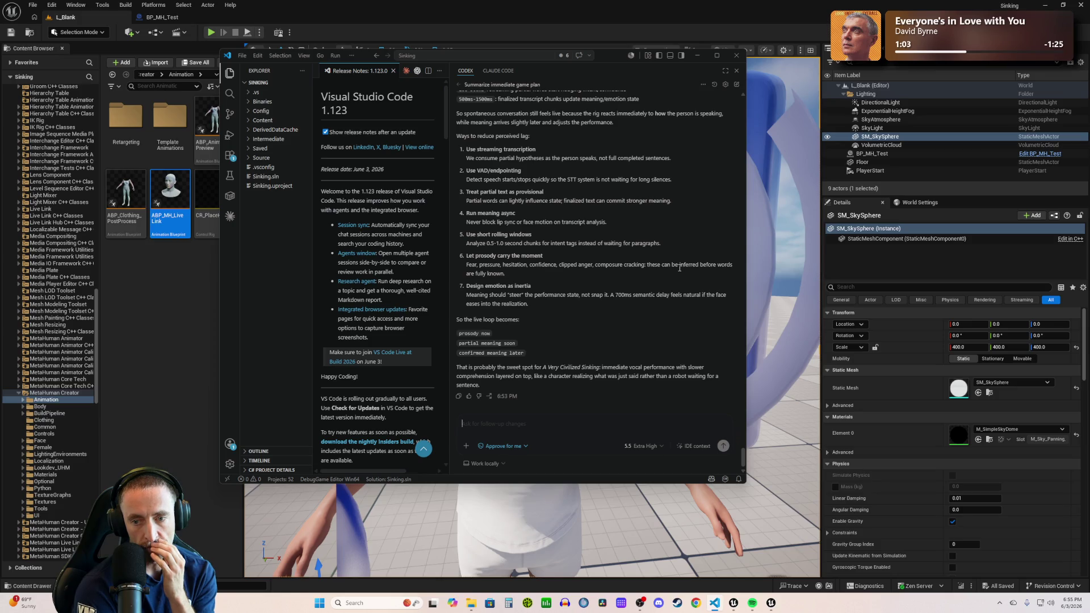
type("I")
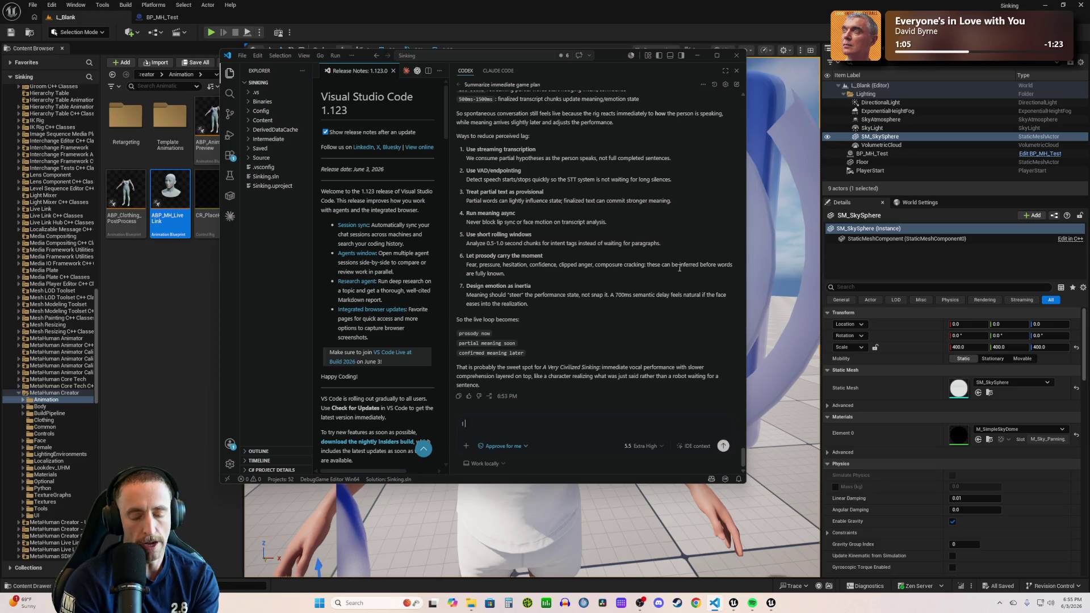
type(" love it! let's try building it!")
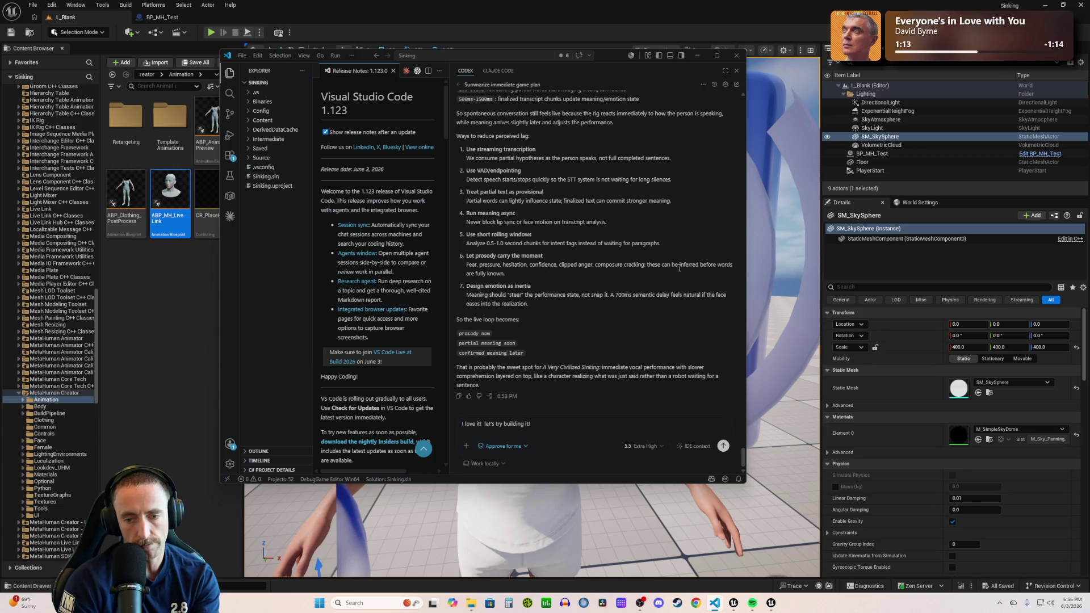
key("shift+Return")
type("hat")
key("BackSpace")
key("BackSpace")
key("BackSpace")
type("let's make that the plan.  what are we building first,")
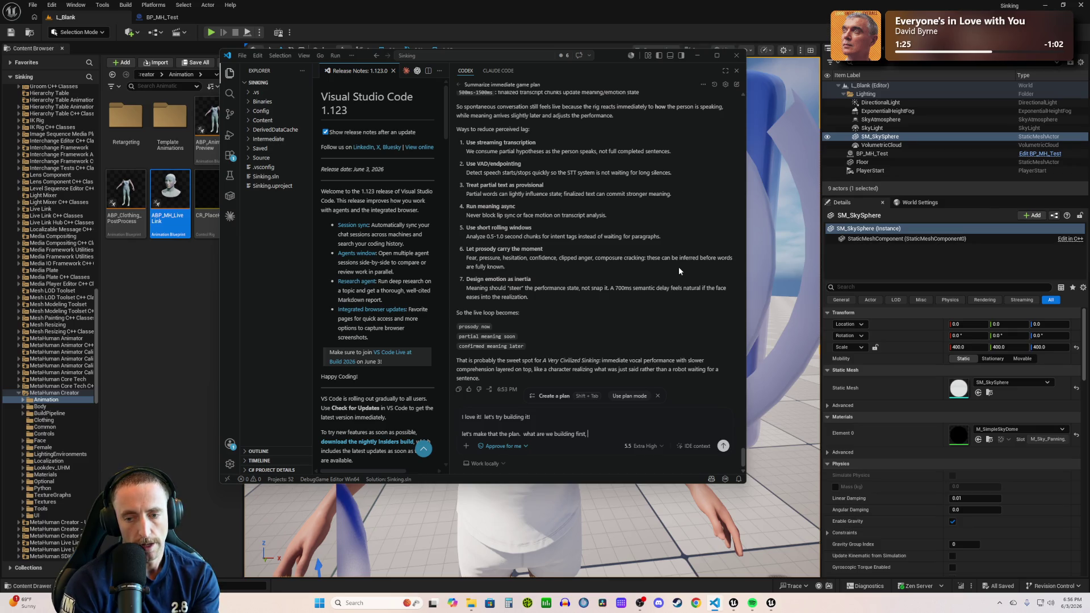
- Ask whether lip sync and emotional reading can be built in tandem or one at a time, and send
key("BackSpace")
type("are we b")
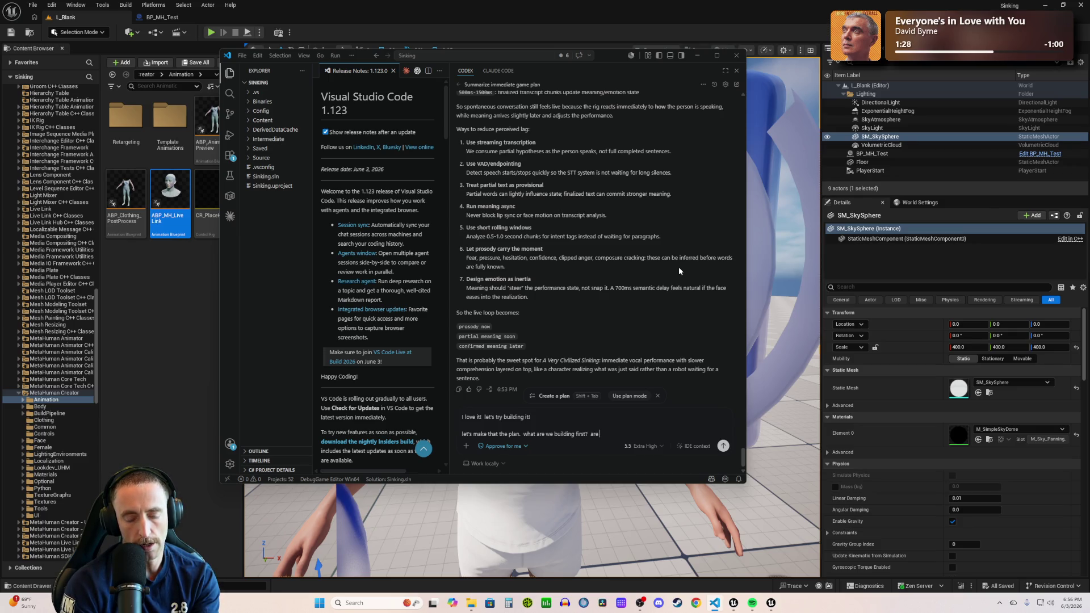
type("uilding ")
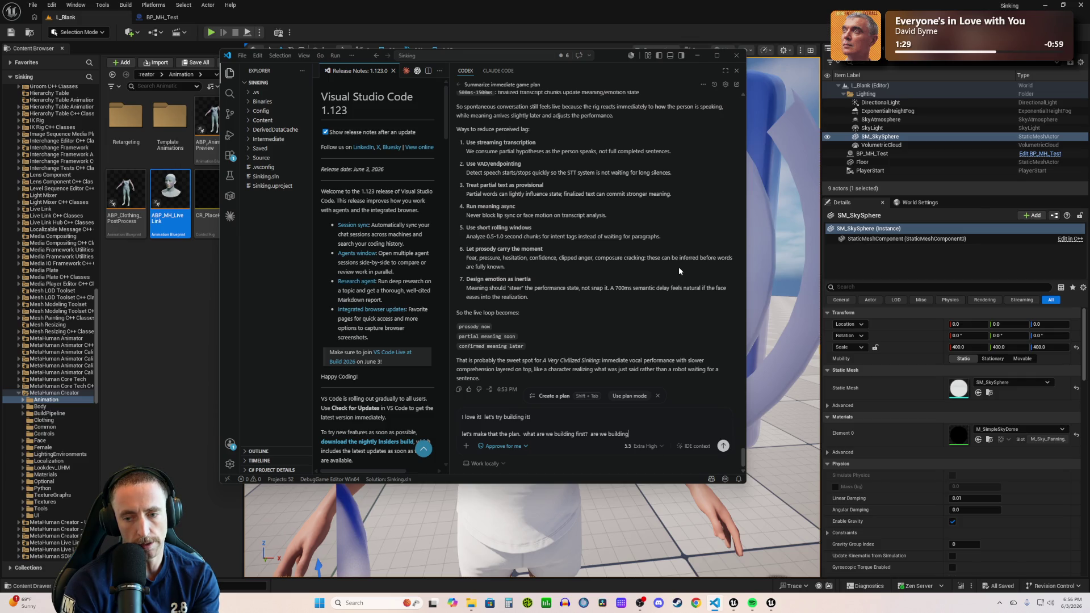
type("lip sy")
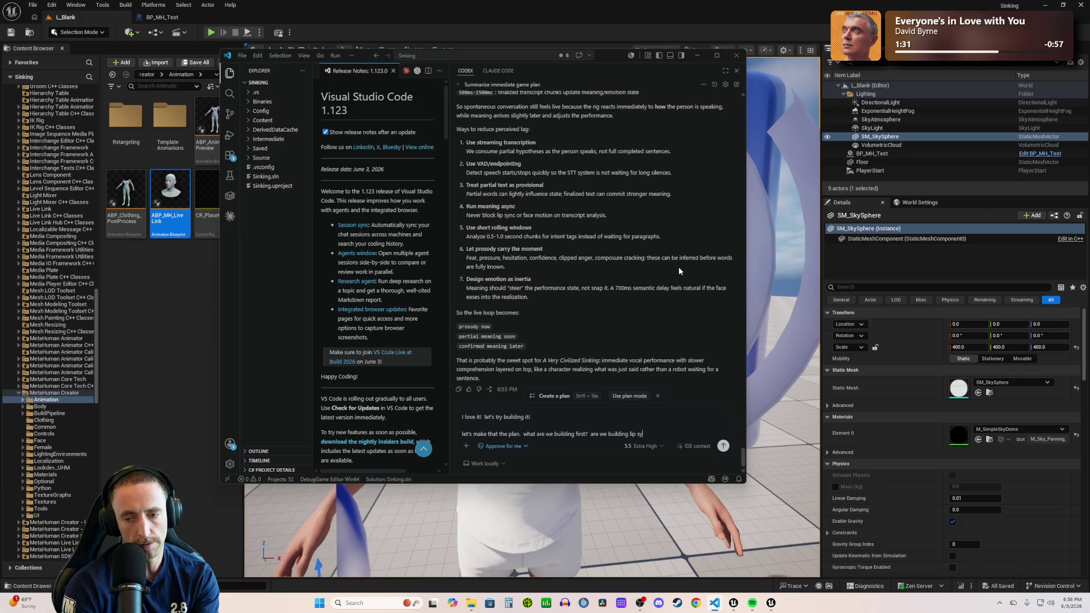
type("nc and e")
type("mo")
key("BackSpace")
key("BackSpace")
key("BackSpace")
type("can we build lip syn")
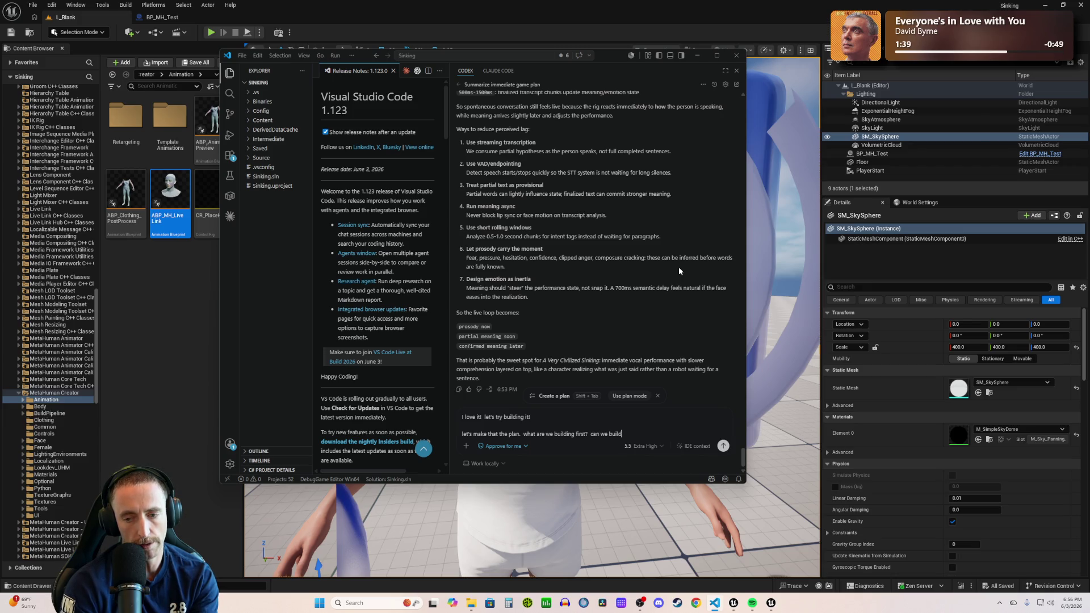
type("c a")
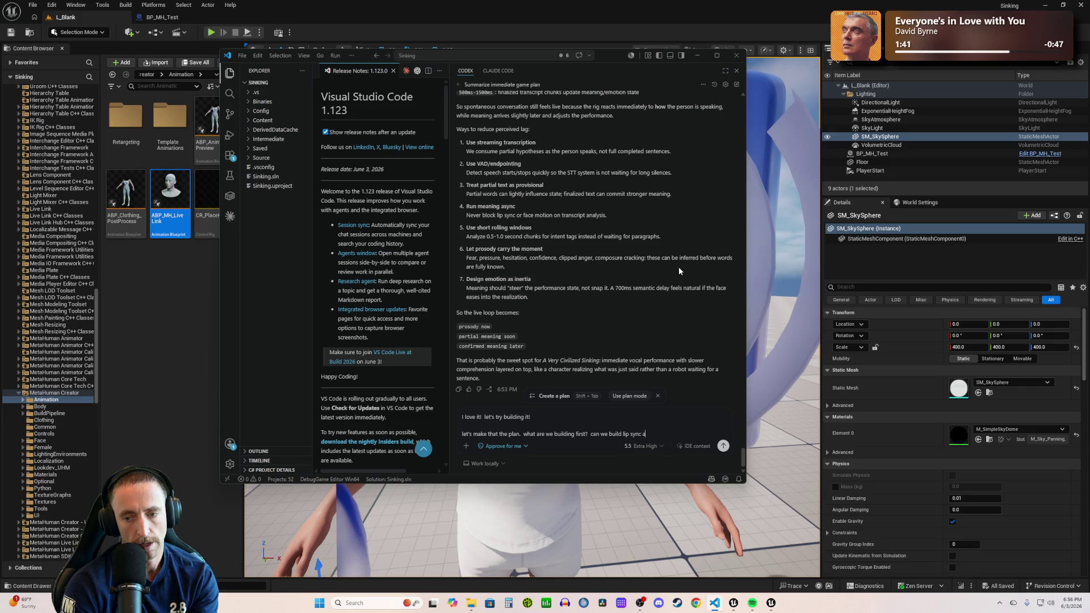
type("nd emotional r")
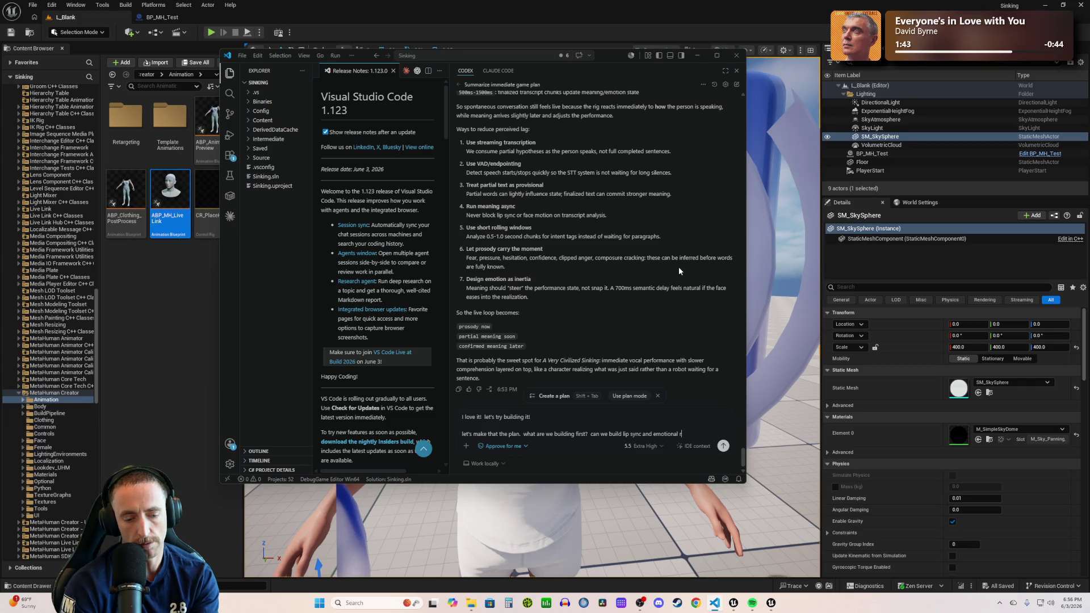
type("eading in tandem")
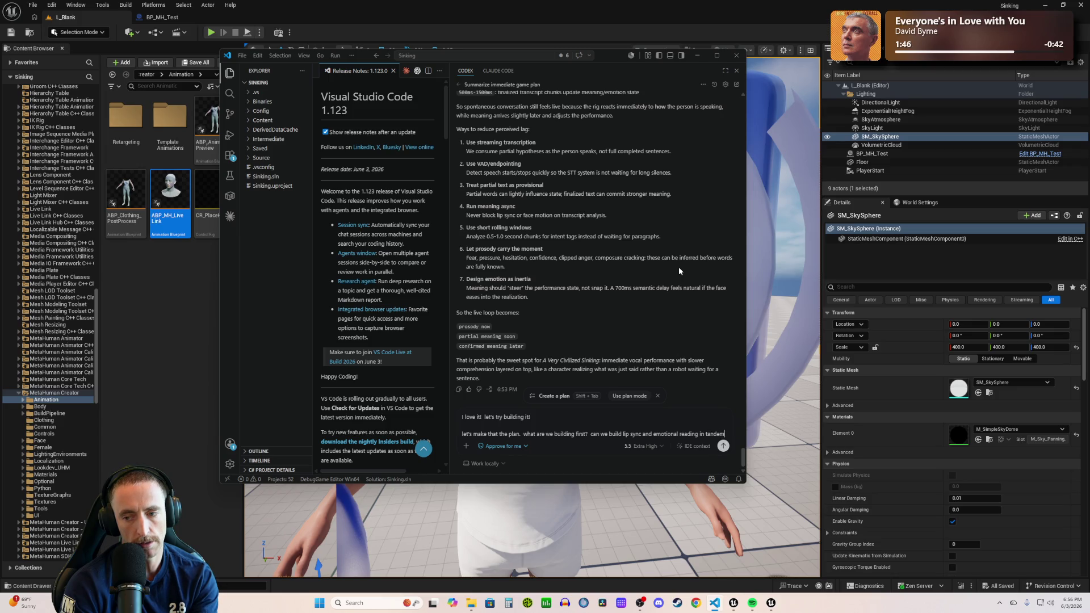
type(" or is it be")
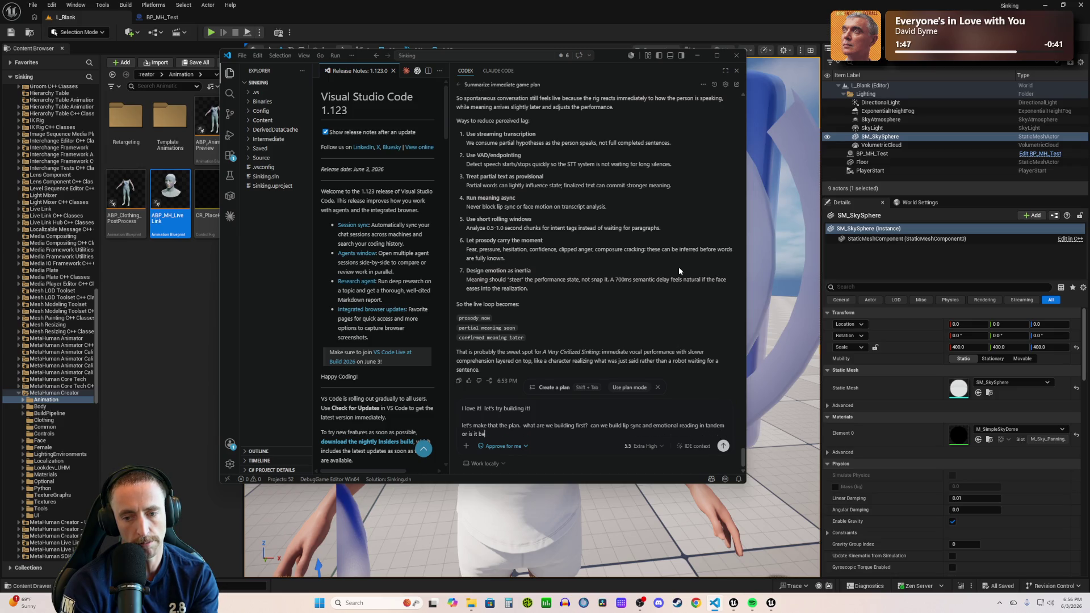
type("st to go one at a time?")
key("Return")
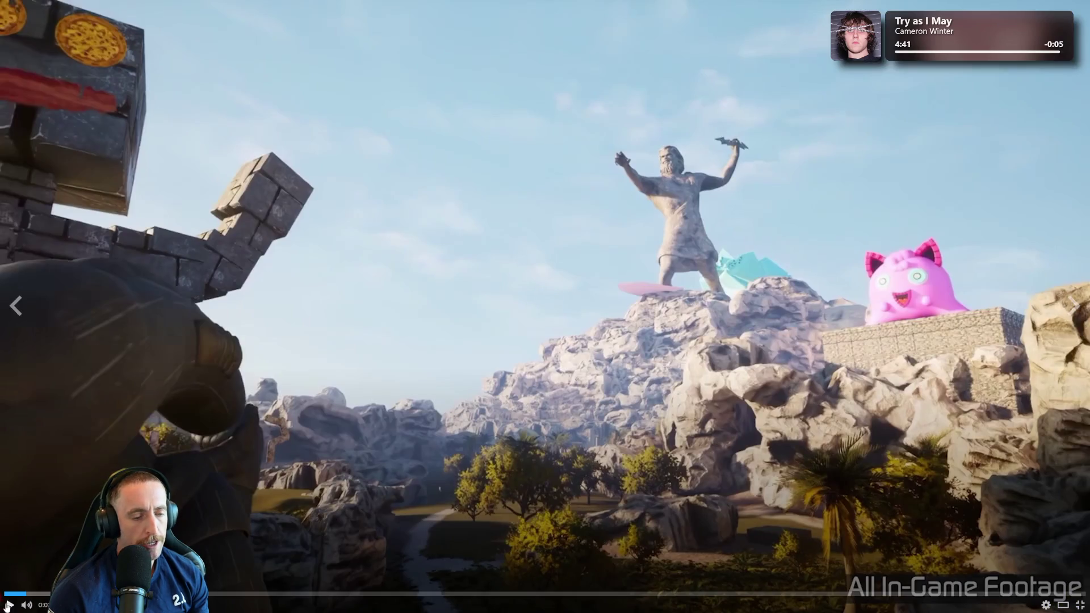
left_click(86, 455)
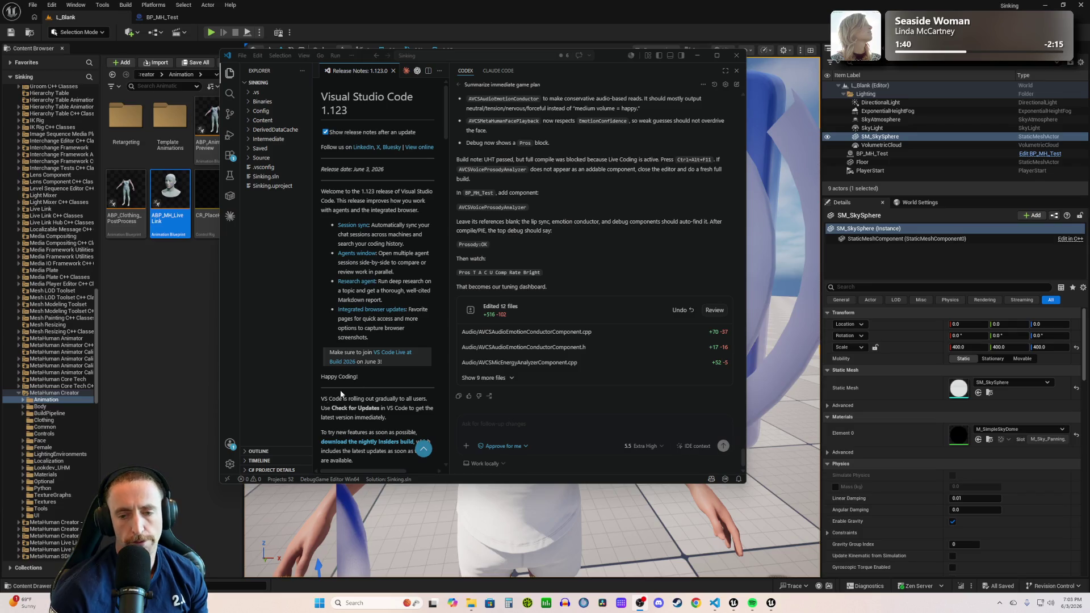
- Scroll up to Codex's summary of AVCSVoiceProsodyAnalyzer, the first pass outputting Tension, Arousal, Confidence, Urgency and Composure
scroll(532, 325, "up", 4)
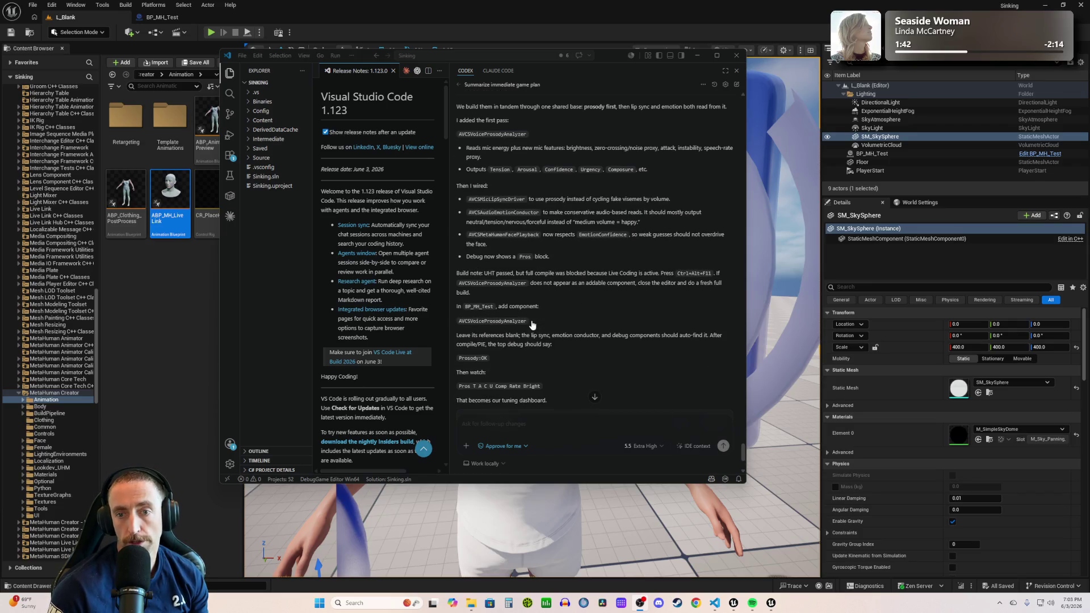
scroll(532, 325, "up", 4)
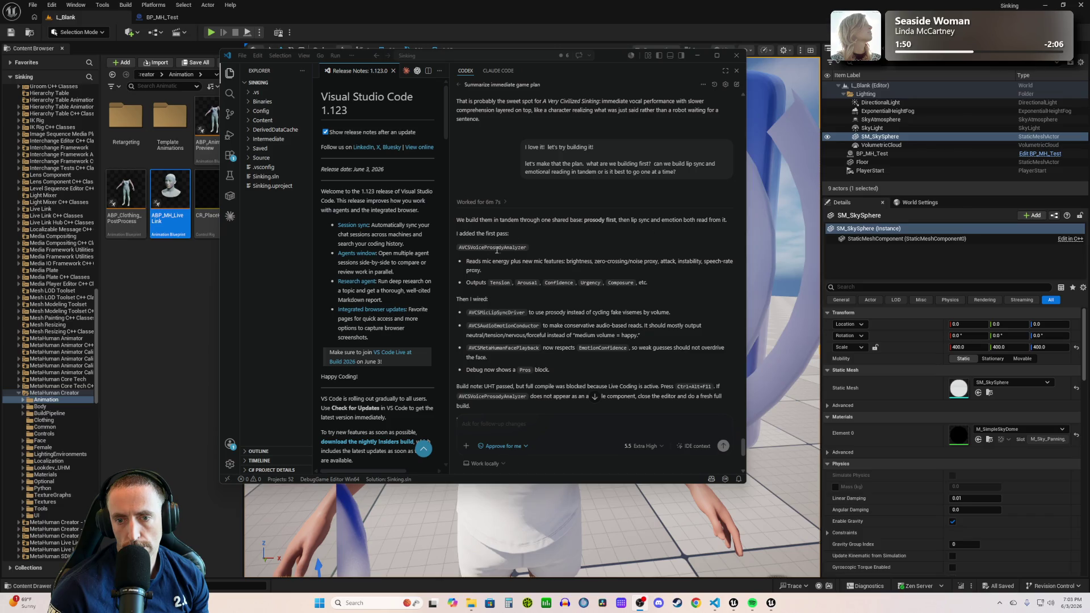
left_click_drag(470, 248, 675, 273)
left_click(488, 267)
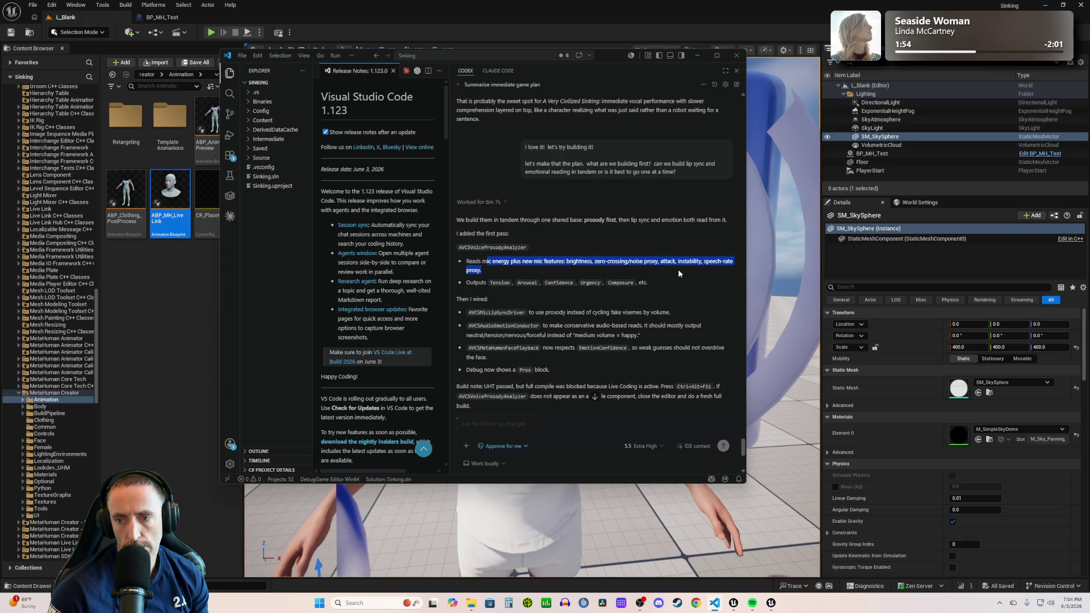
left_click(539, 276)
scroll(492, 299, "down", 3)
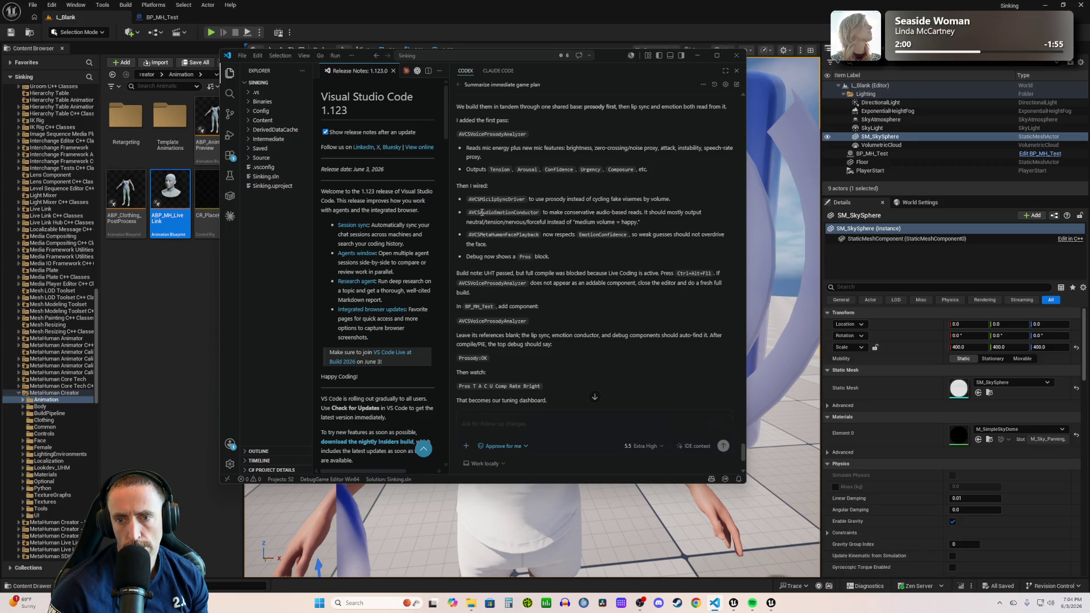
scroll(509, 240, "up", 5)
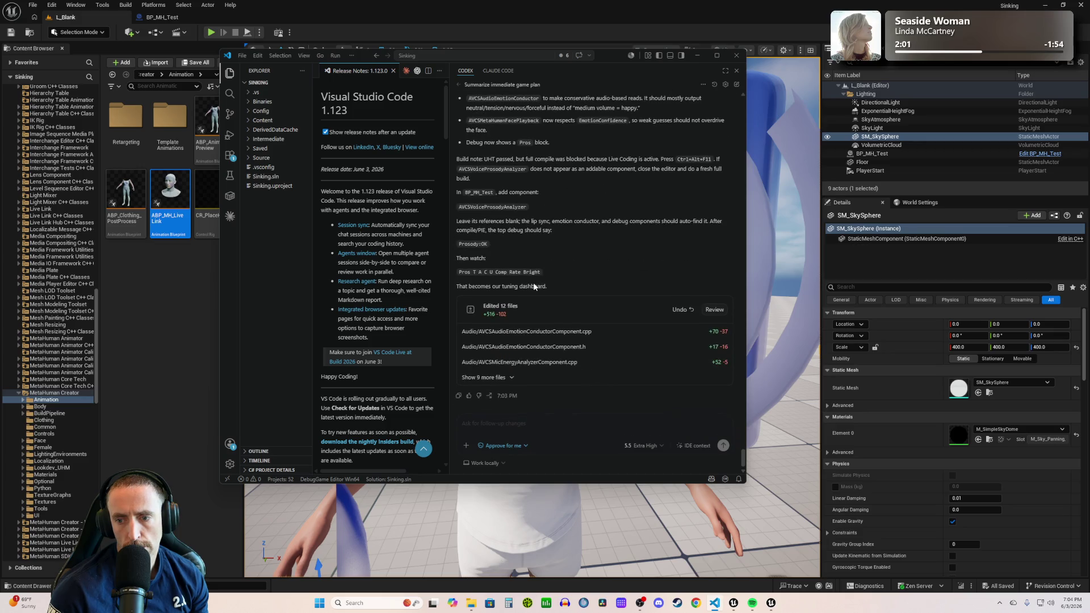
scroll(529, 273, "down", 5)
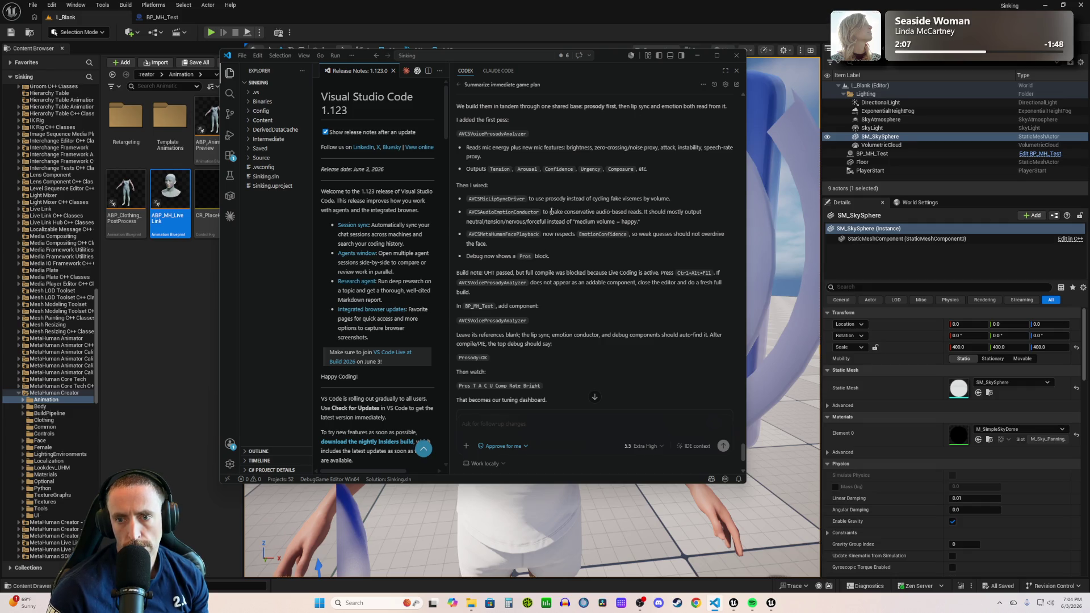
left_click_drag(495, 234, 566, 241)
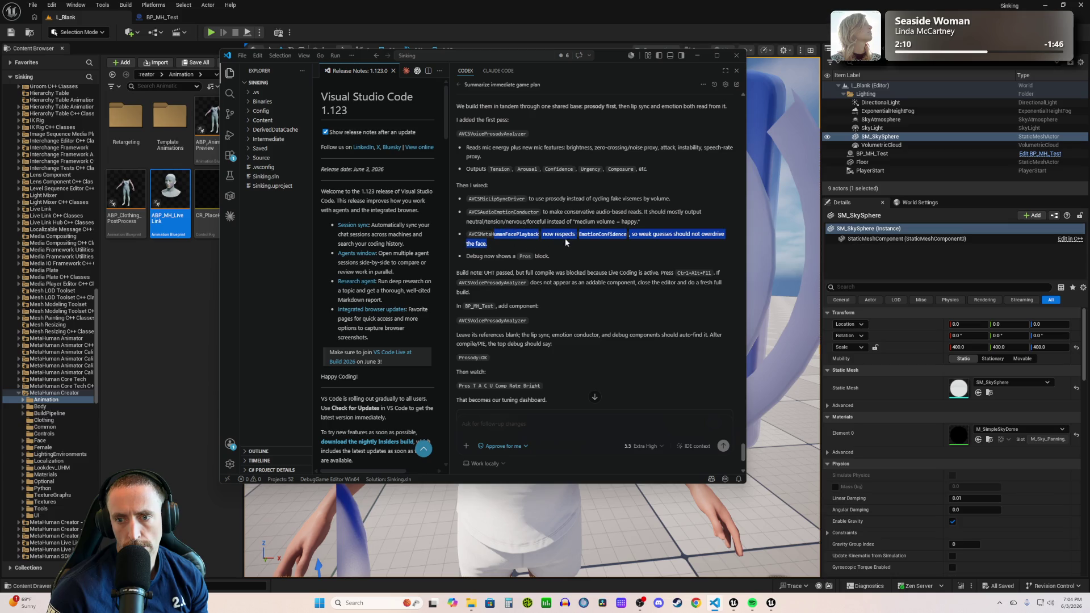
left_click(602, 242)
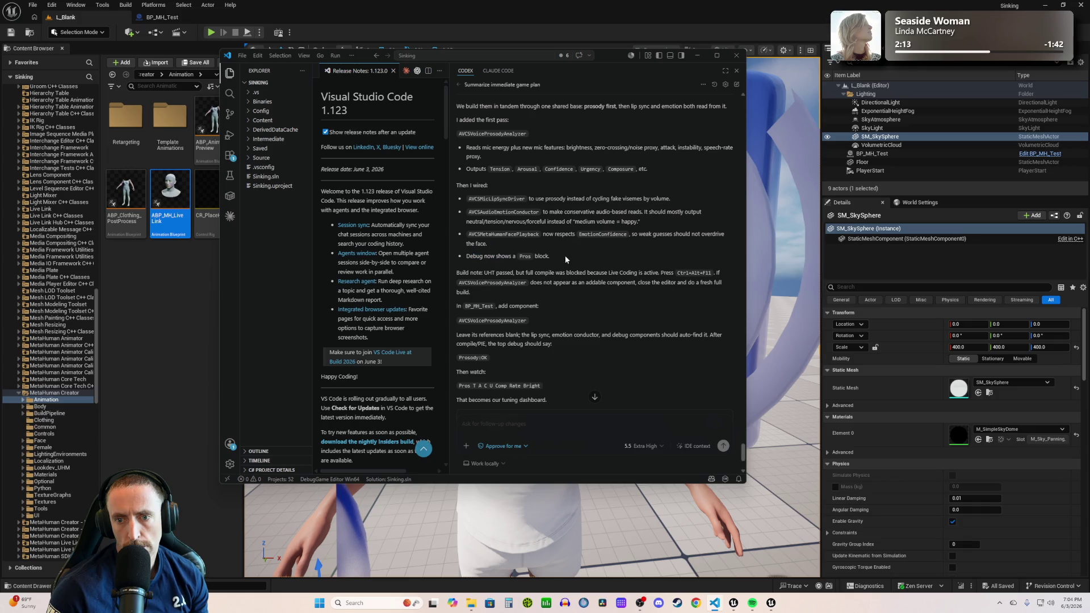
left_click_drag(457, 273, 575, 273)
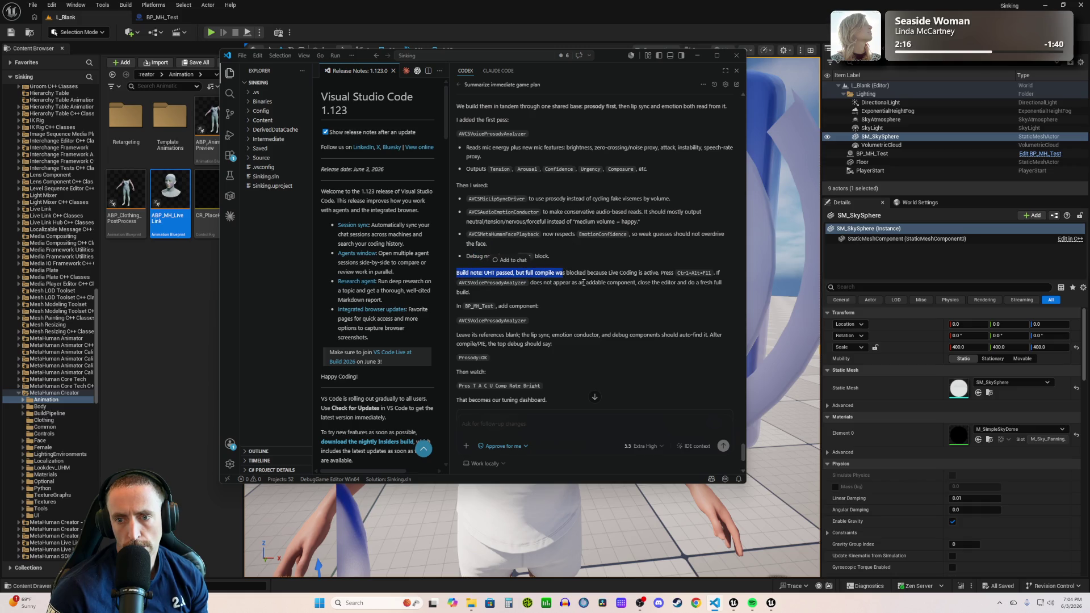
left_click(607, 279)
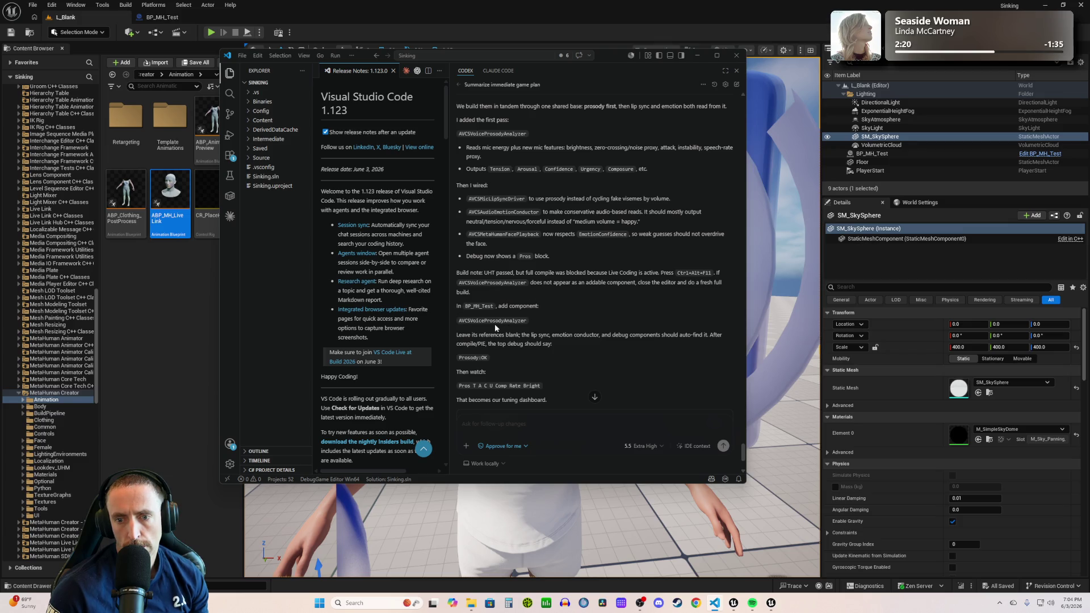
- From the BP_MH_Test Blueprint editor, live-compile the C++ changes with Ctrl+Alt+F11
left_click(159, 19)
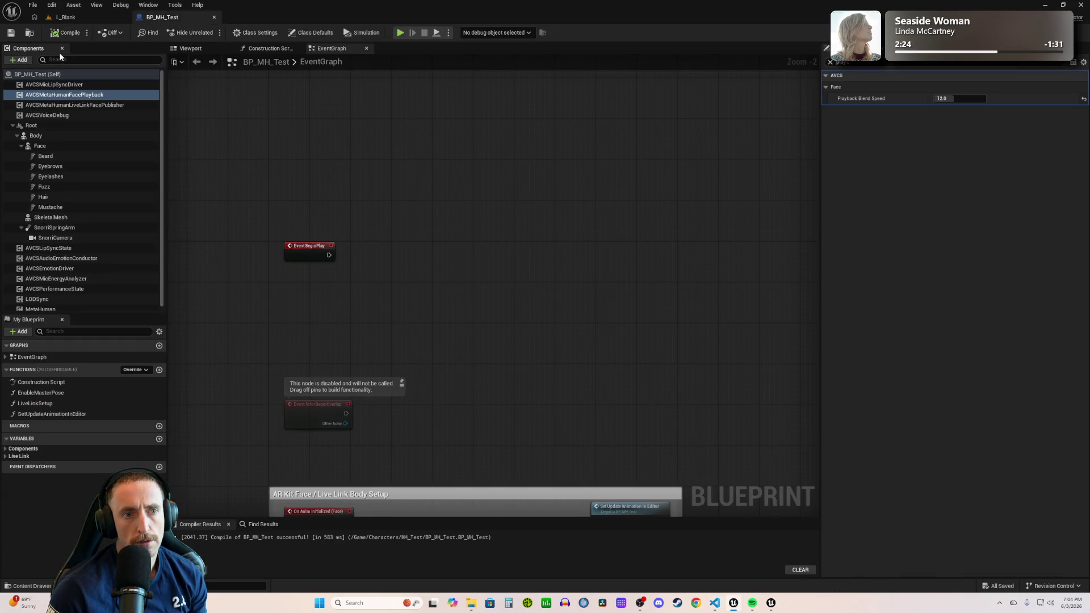
left_click(20, 60)
type("avc")
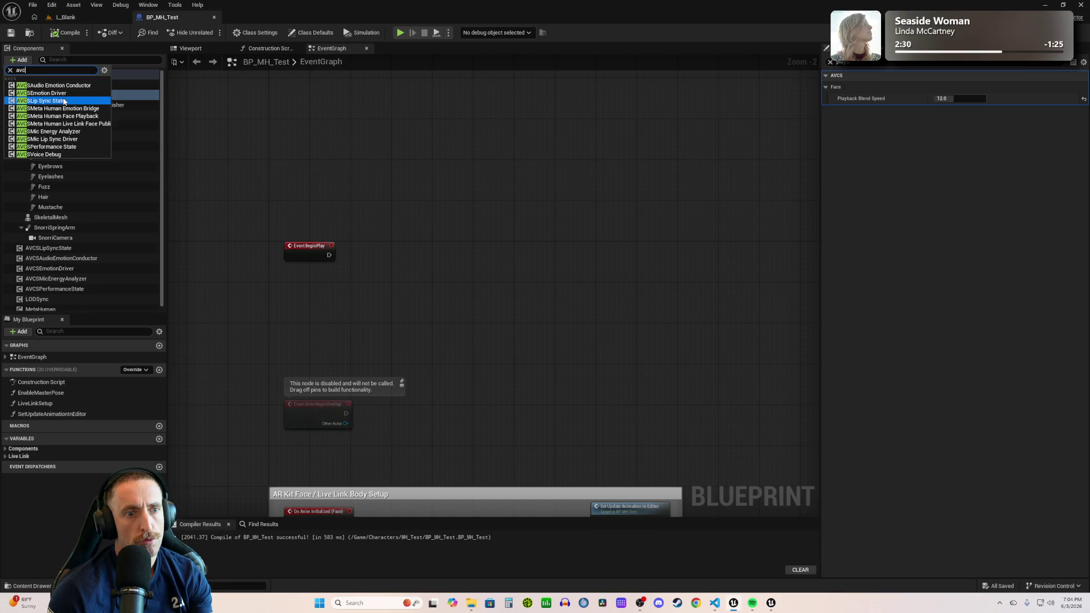
key("Escape")
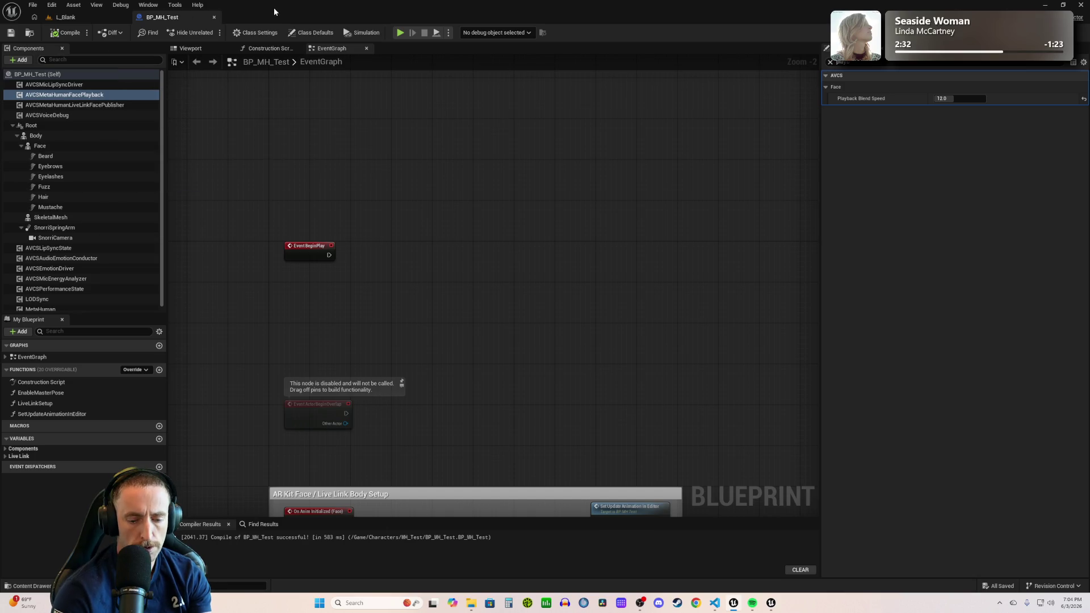
key("ctrl+alt+F11")
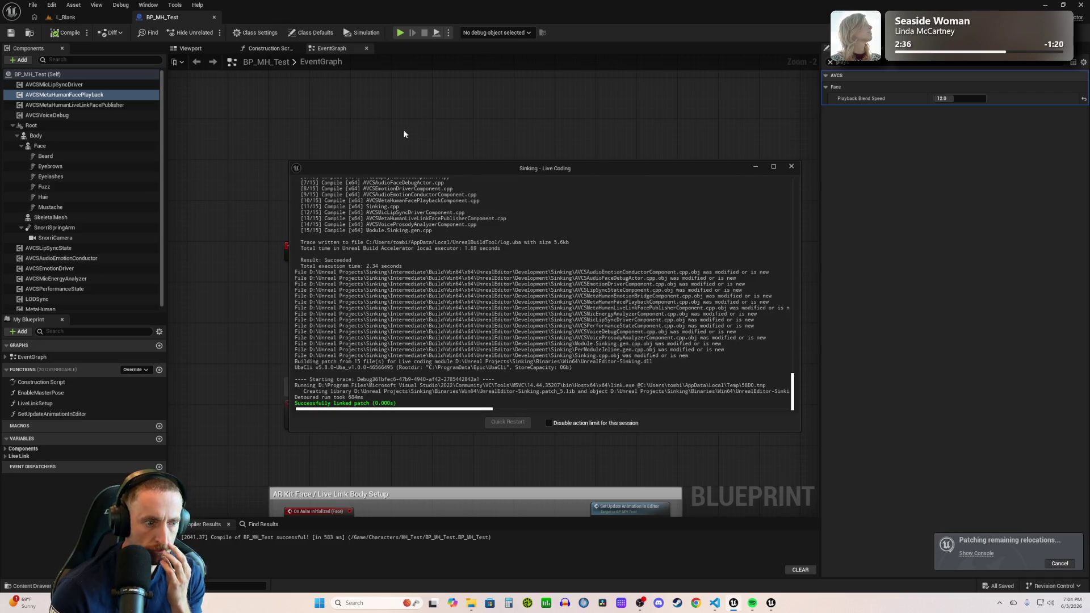
left_click(791, 168)
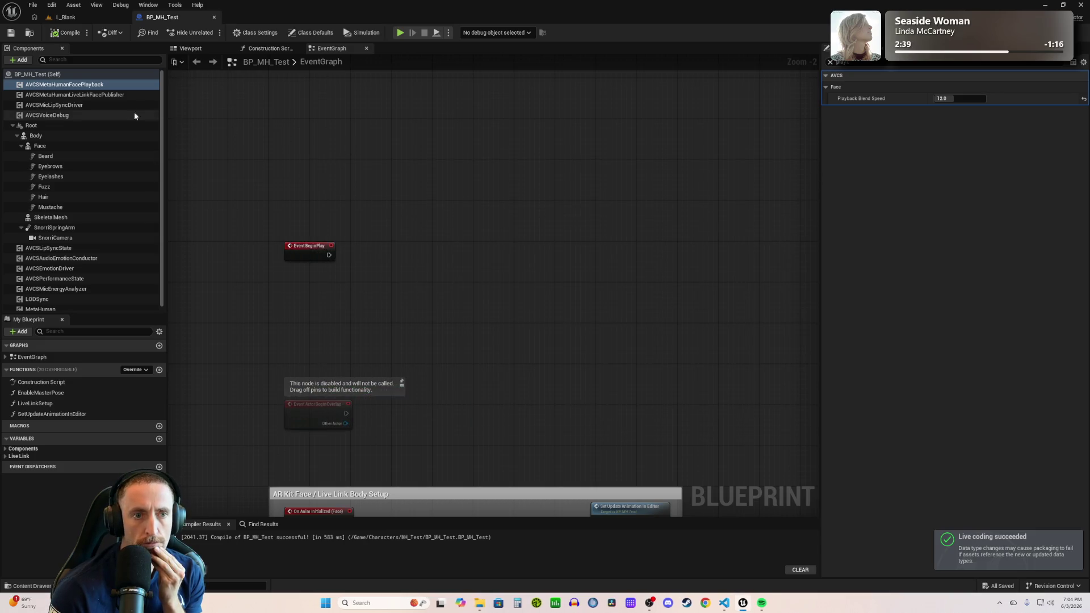
- Add an AVCSVoiceProsodyAnalyzer component to BP_MH_Test and confirm its name
left_click(18, 59)
type("avcs")
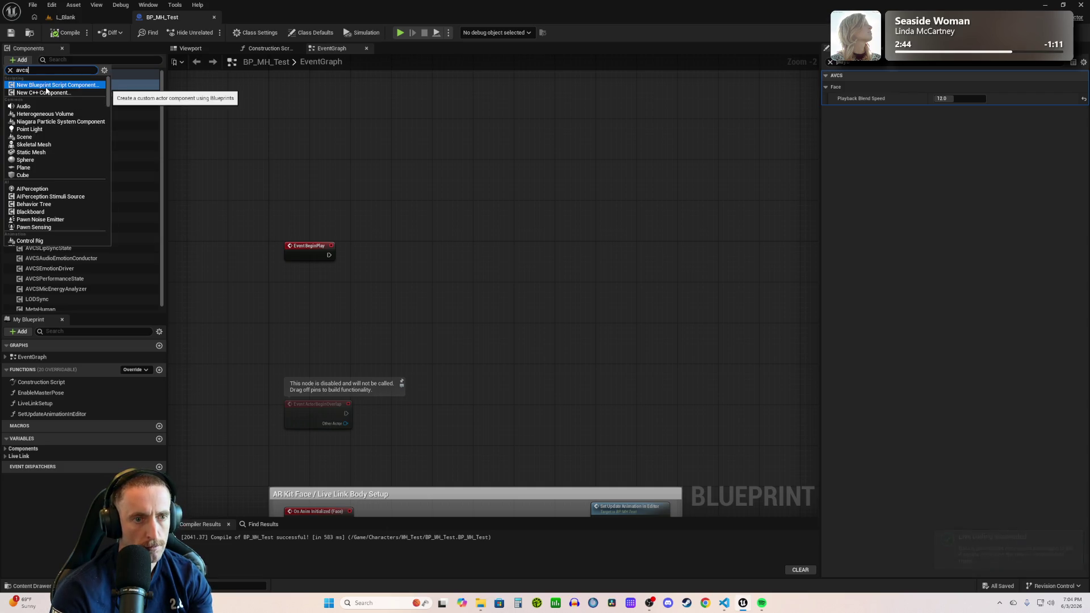
left_click(68, 162)
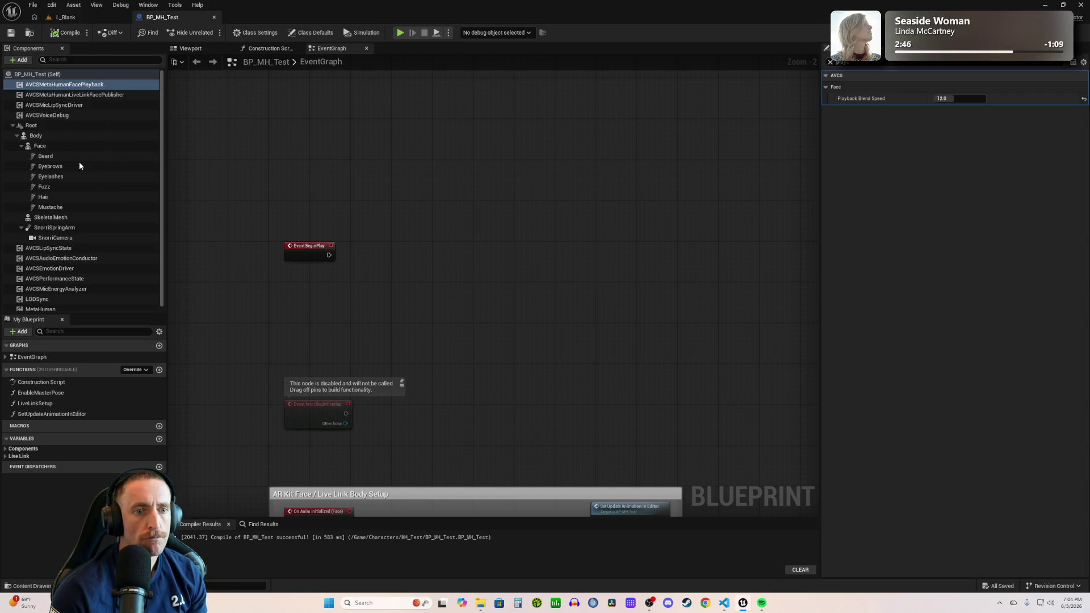
key("Return")
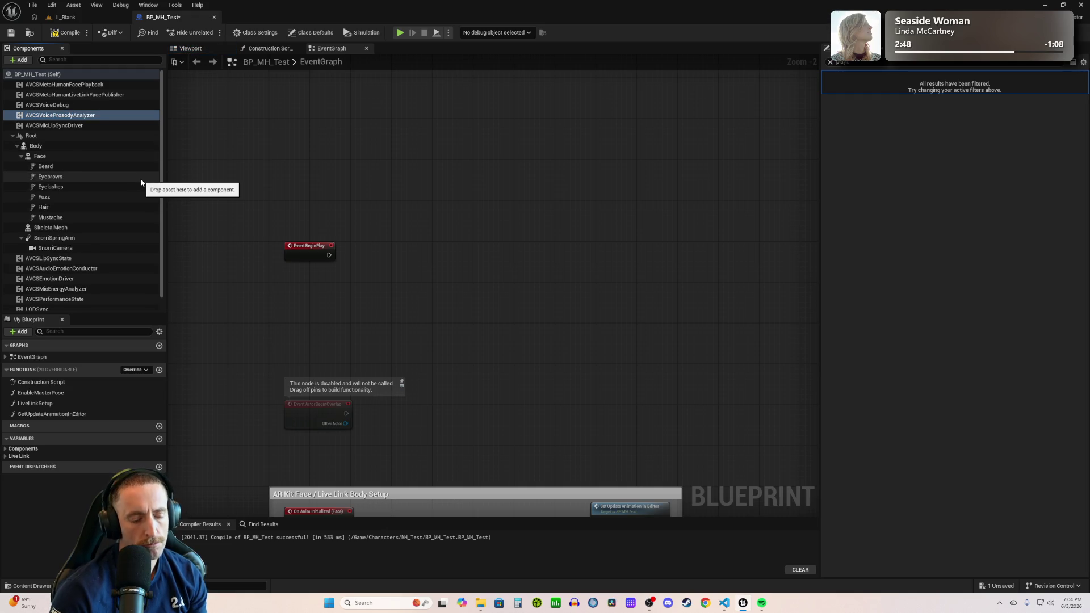
key("alt+Tab")
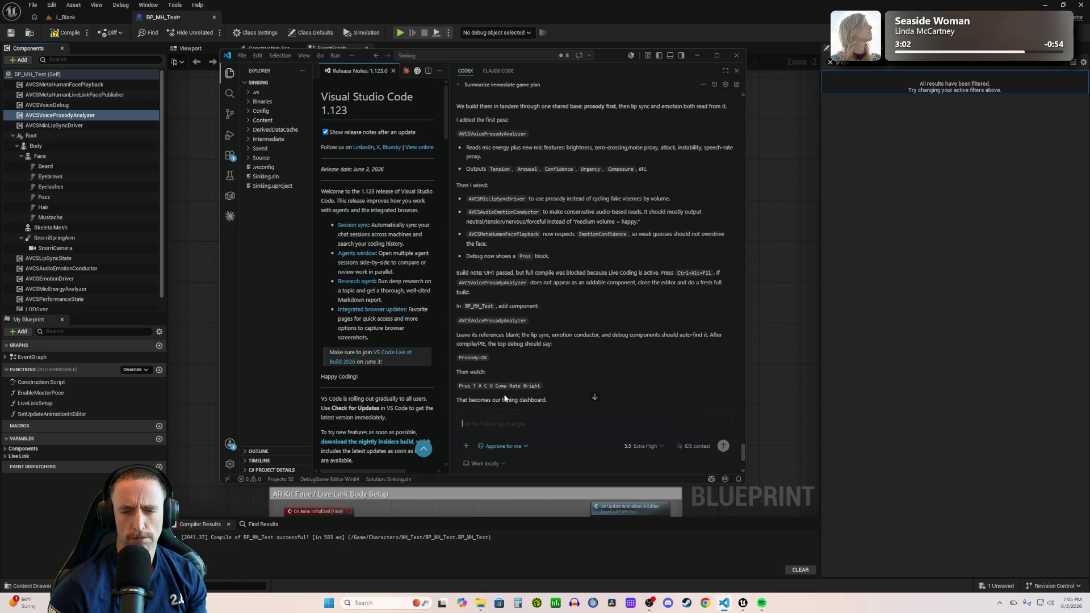
- Scroll the Codex reply to the 'Edited 12 files' summary below the tuning-dashboard note
scroll(536, 376, "down", 3)
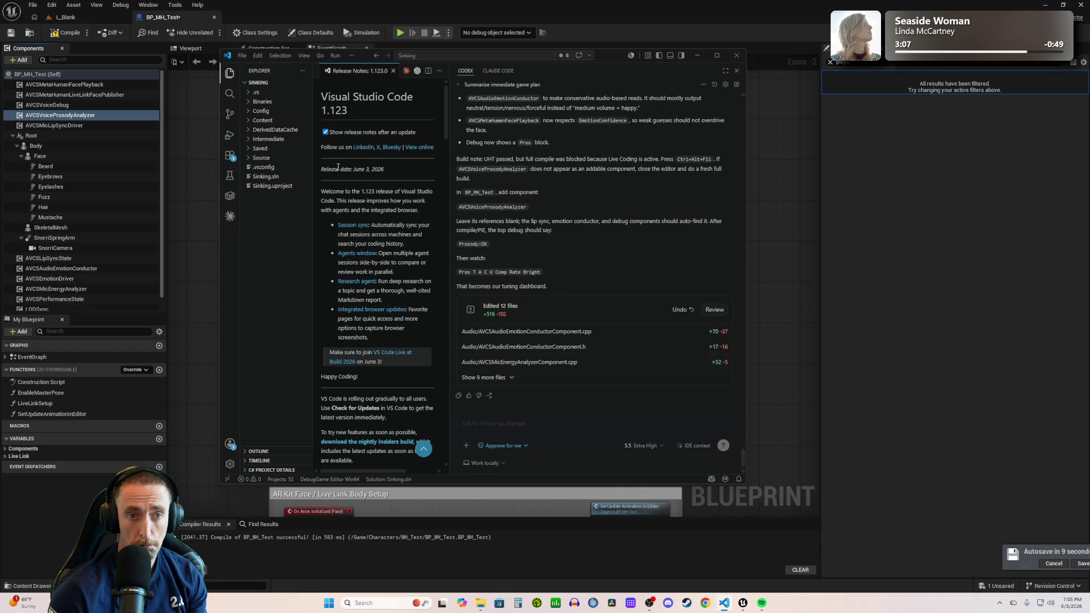
- Compile and save BP_MH_Test, then run and stop a brief Simulate preview of the MetaHuman
left_click(137, 51)
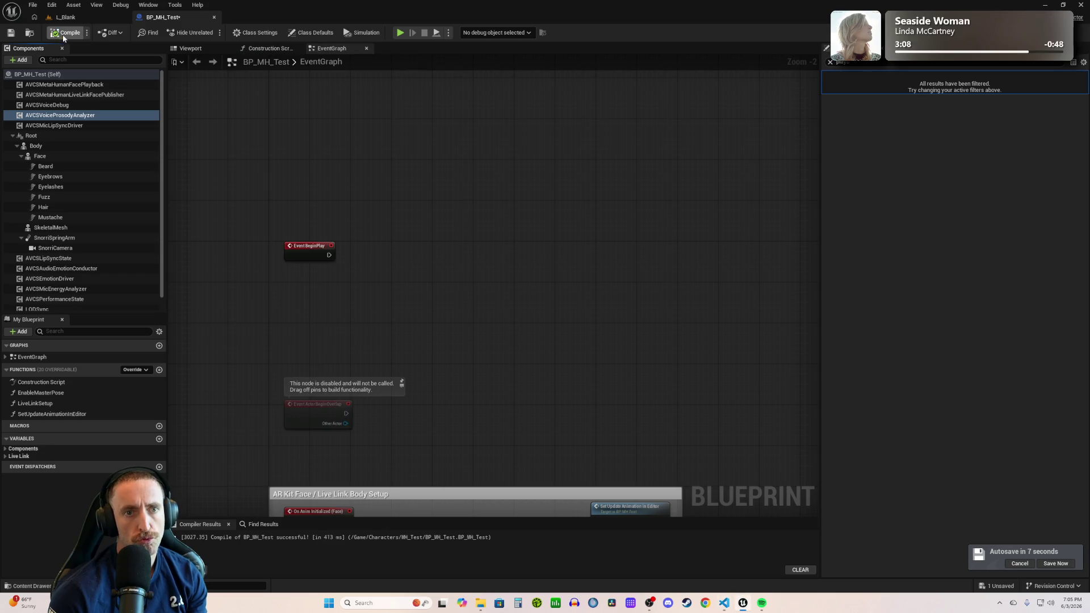
key("ctrl+s")
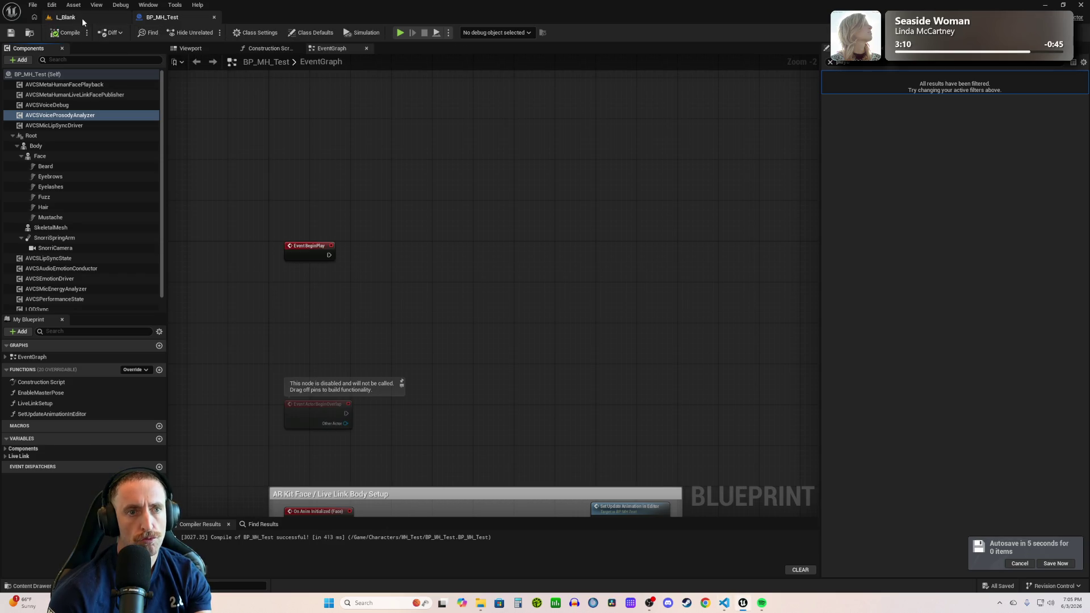
left_click(400, 33)
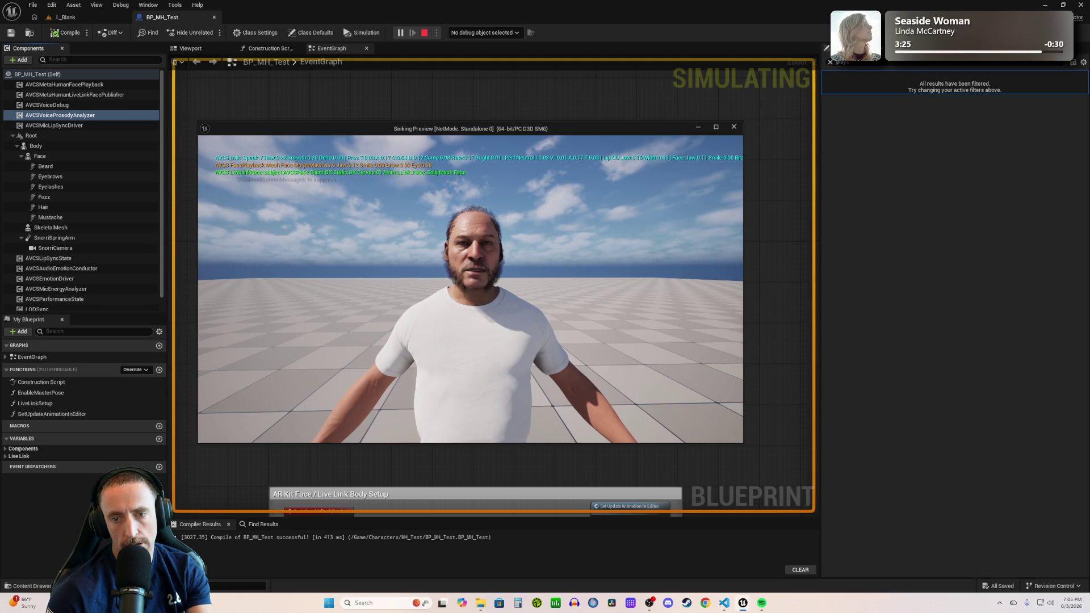
key("Escape")
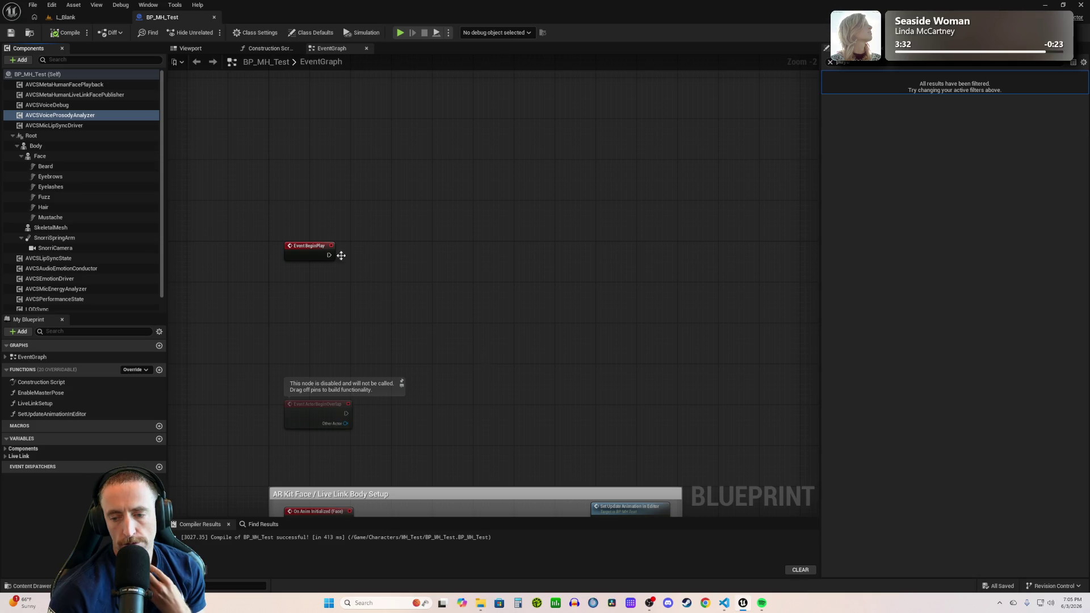
- Tell Codex it's smoother but lacks phonemes, which would help determine mouth movement
left_click(723, 604)
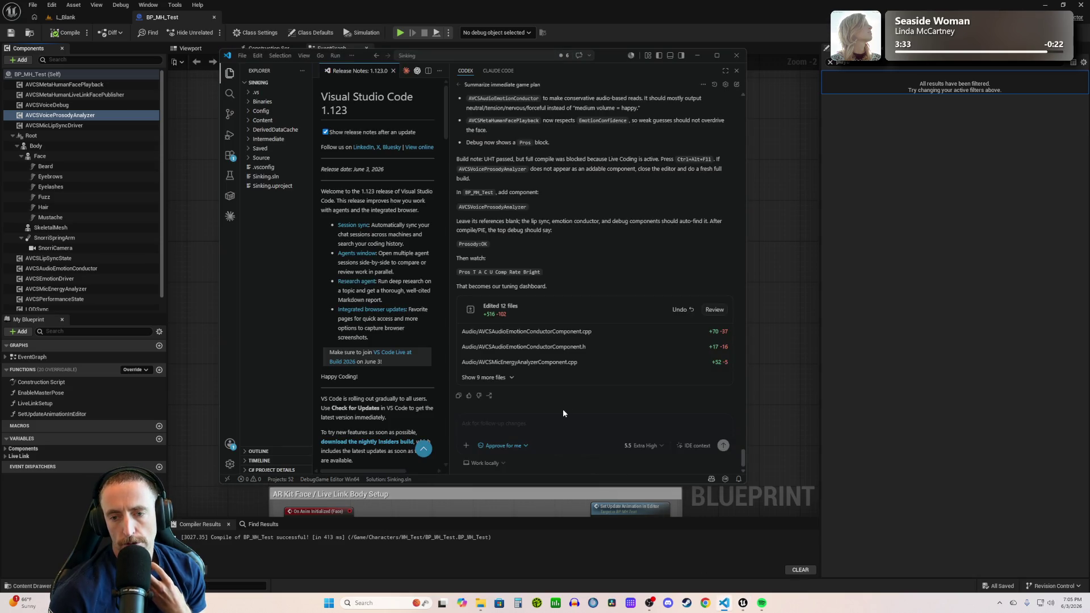
type("ok")
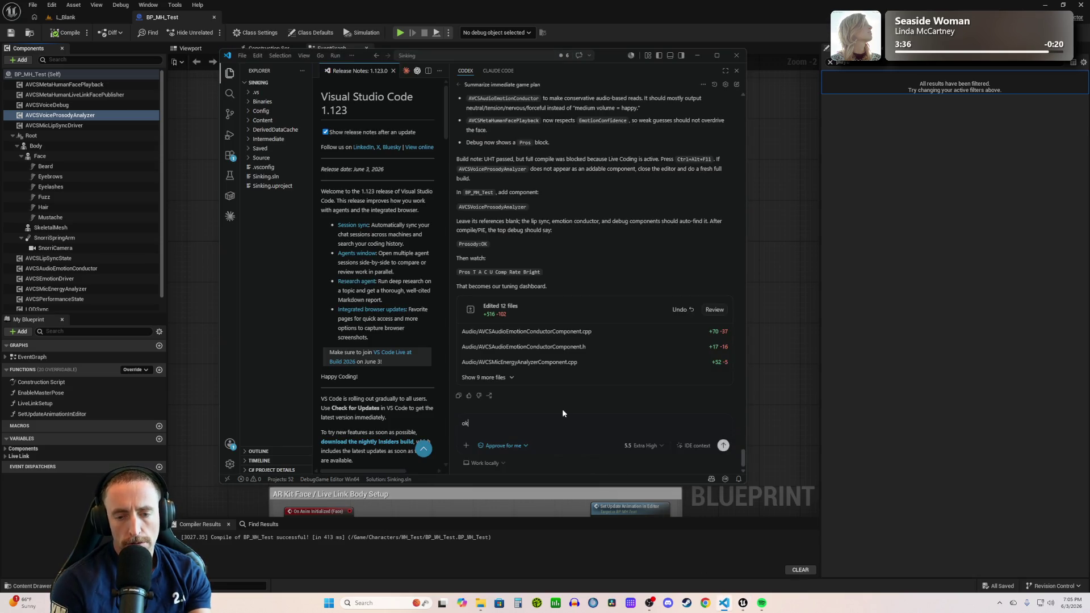
type(", it's smoo")
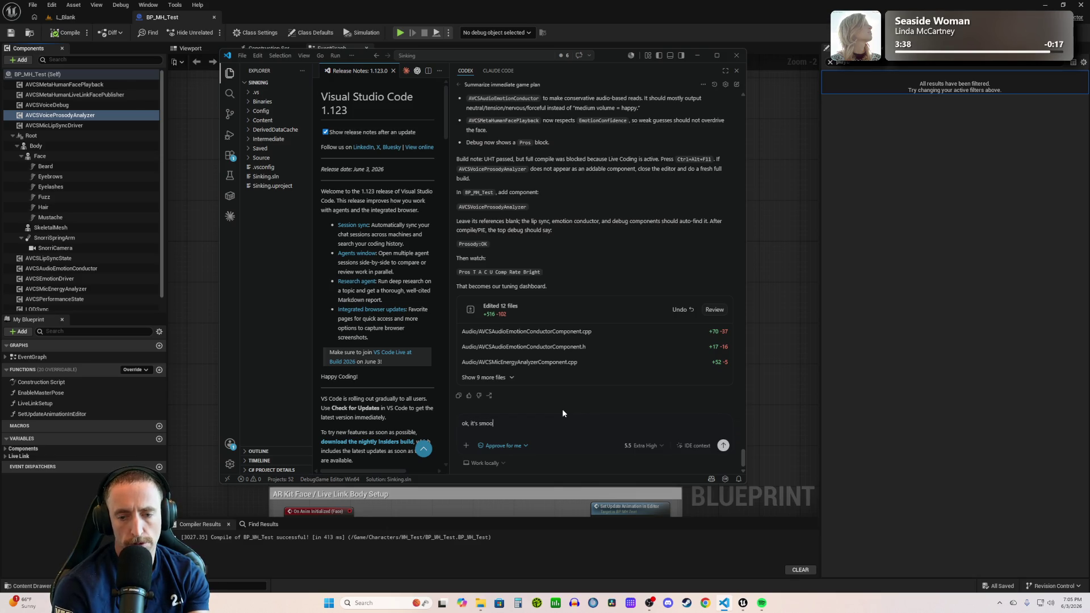
type("ther but ")
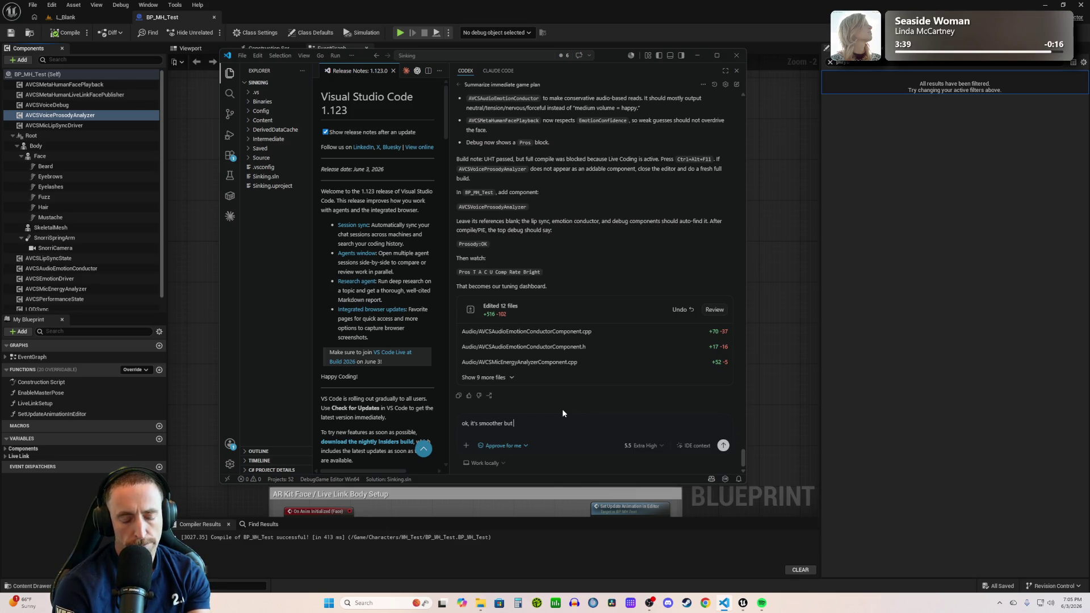
type("in no way has any accurate take ")
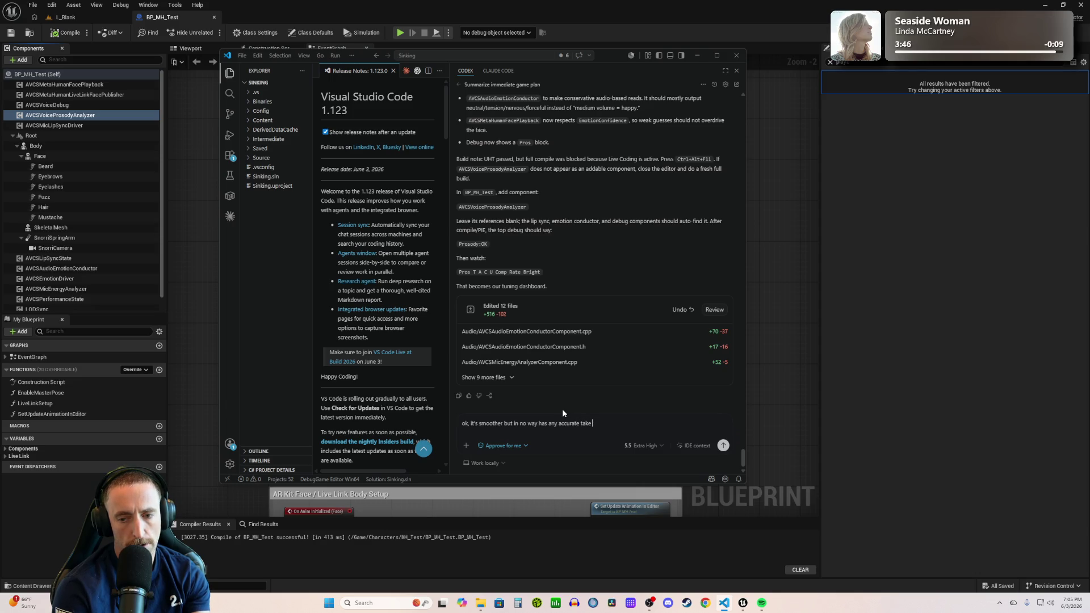
type("on phonemes")
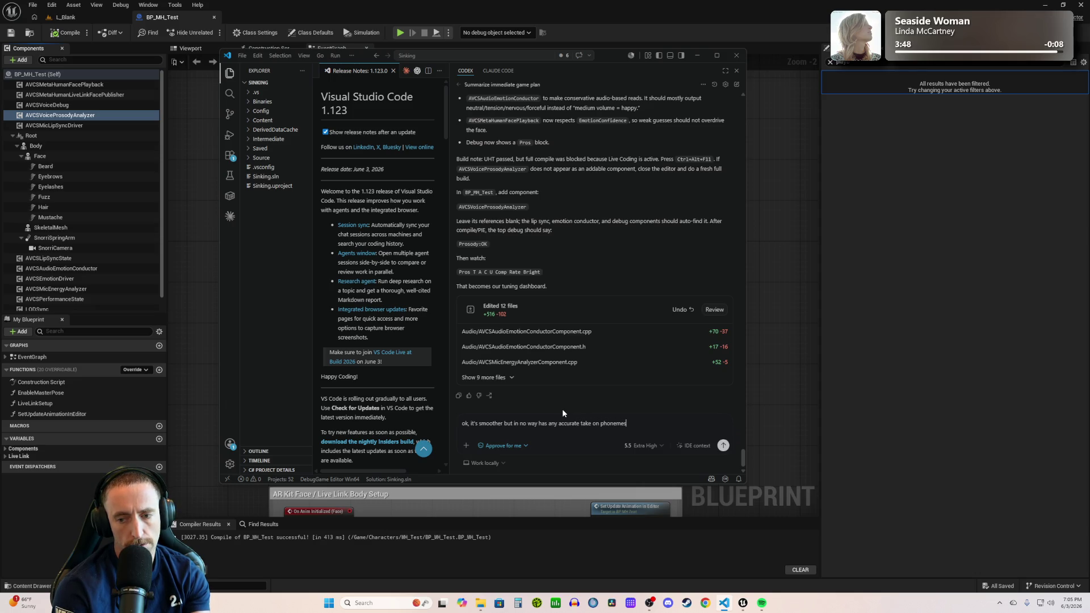
type(" which would be ")
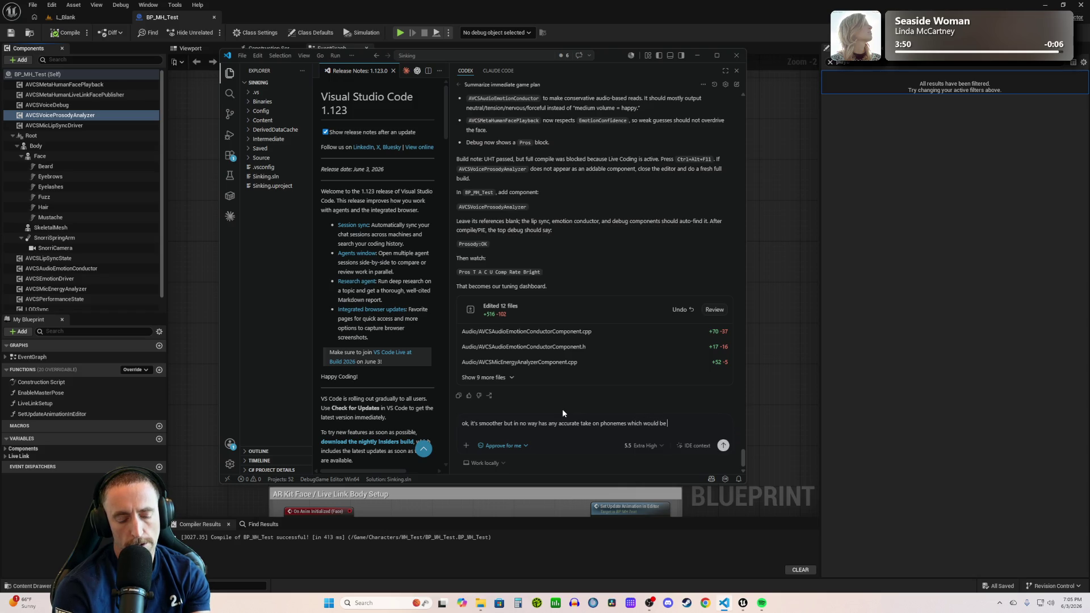
type("really help")
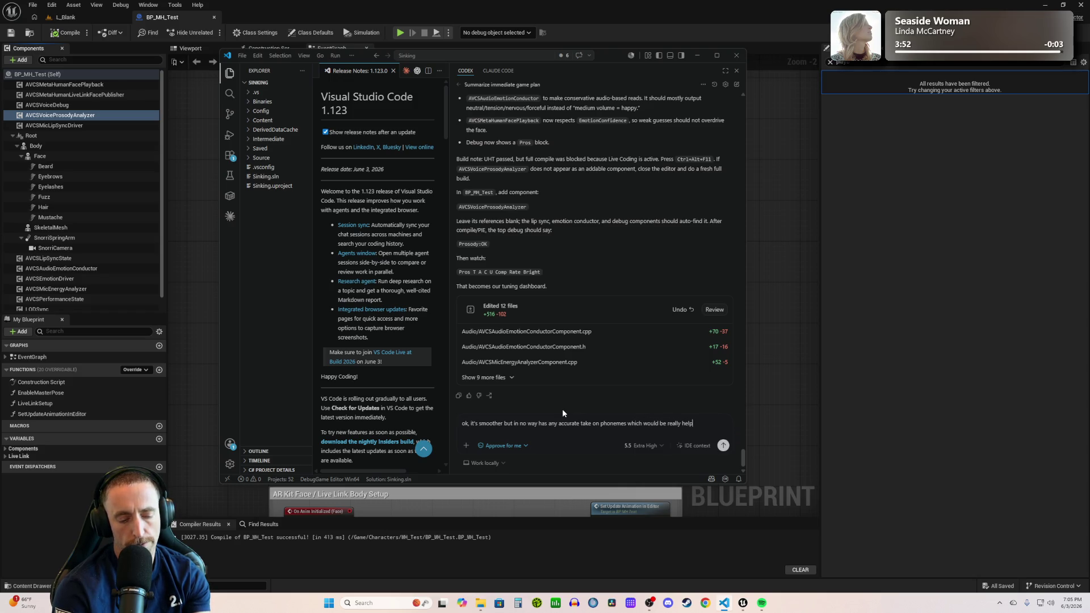
type("ful in determining")
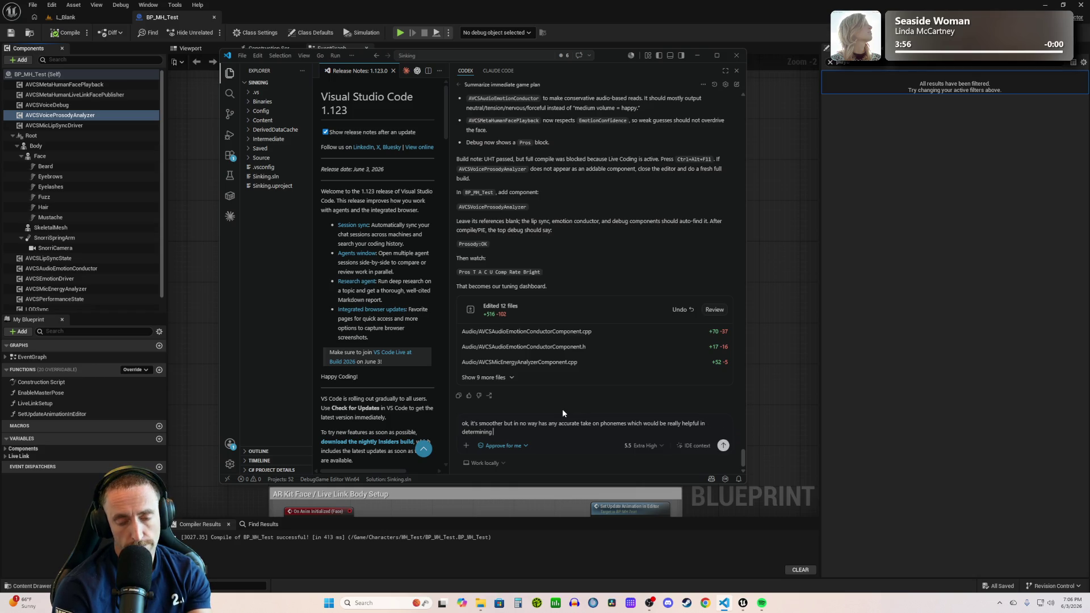
type(" mouth movements.")
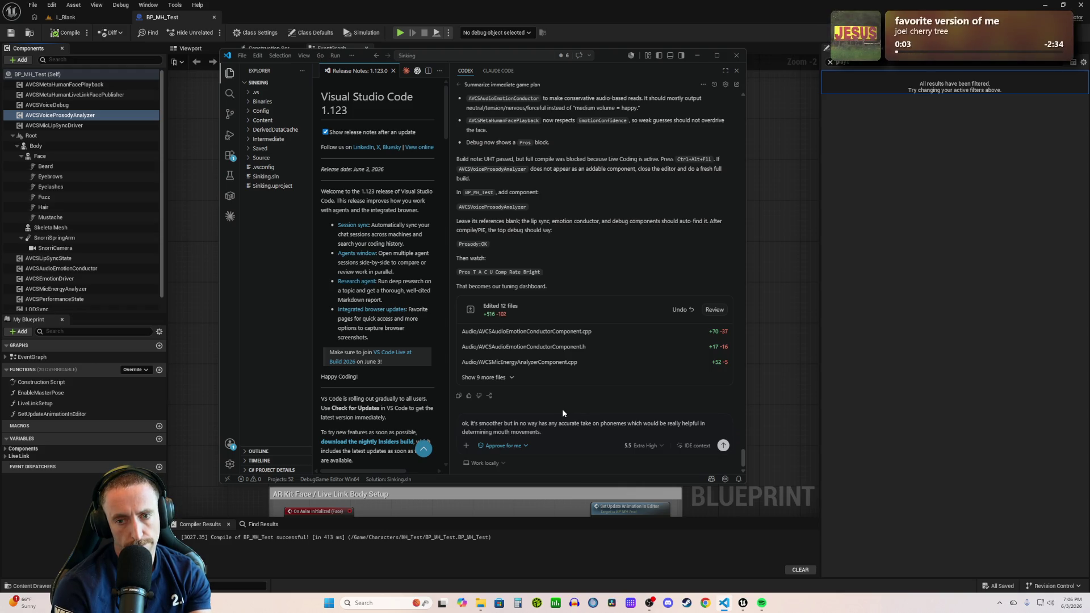
key("shift+Return")
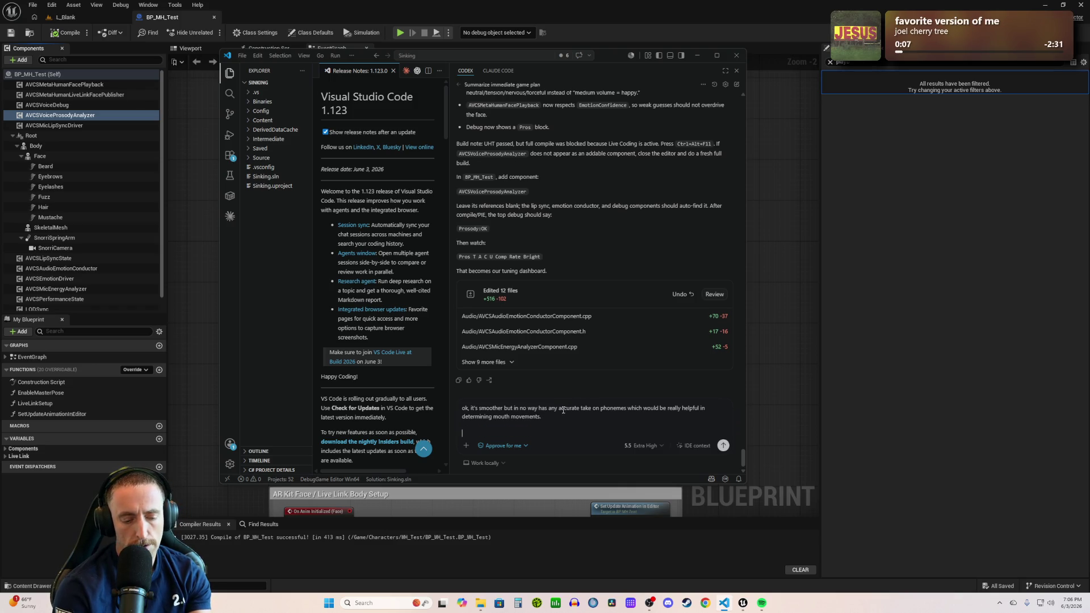
type("however")
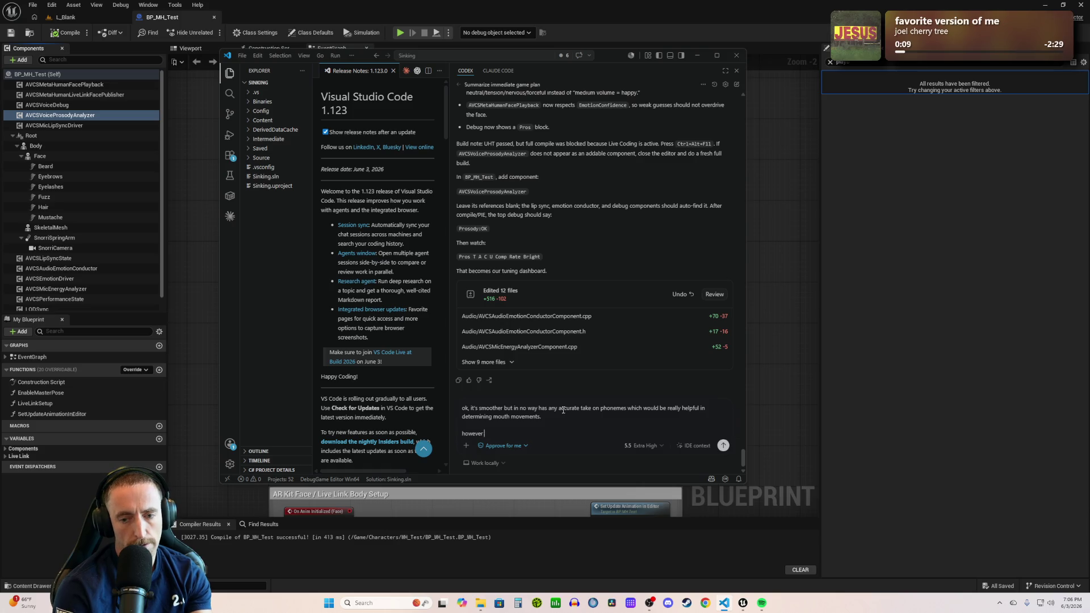
key("BackSpace")
key("BackSpace")
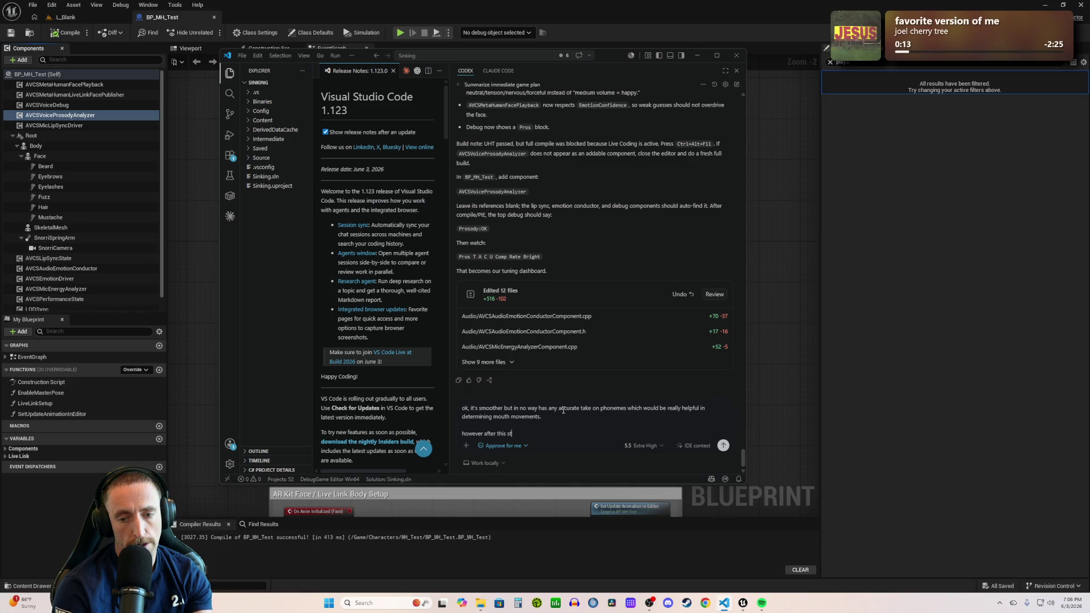
scroll(592, 259, "up", 10)
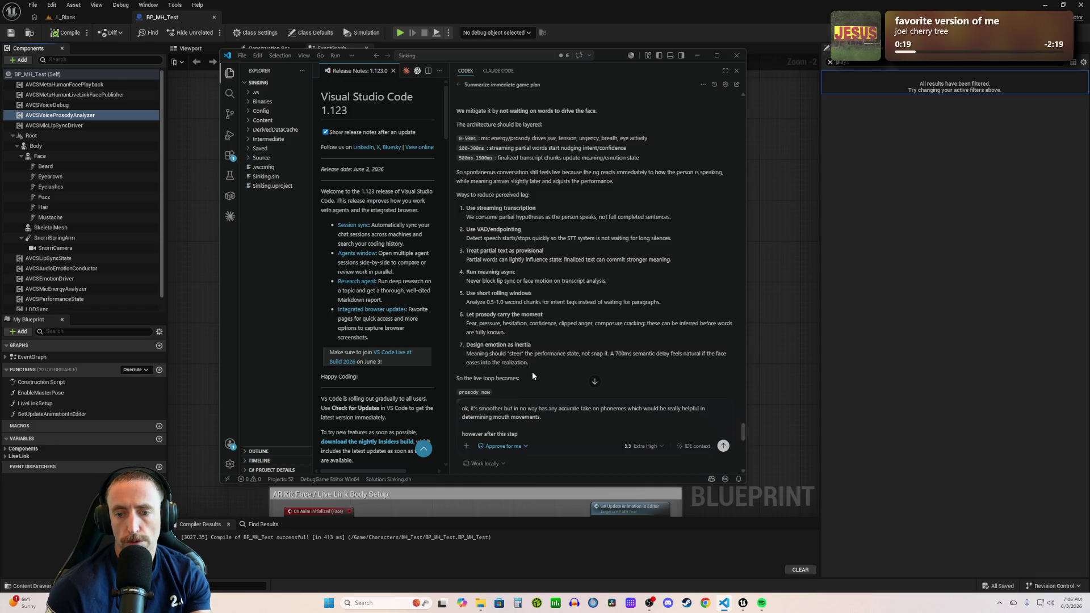
mouse_move(538, 374)
left_mouse_down()
mouse_move(472, 291)
mouse_move(453, 196)
left_mouse_up()
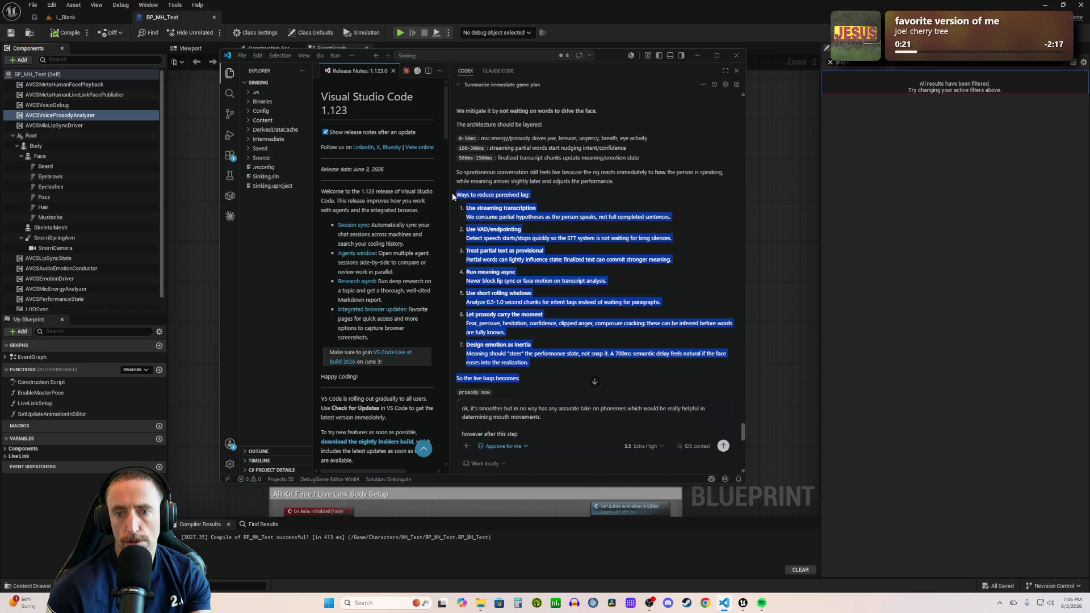
left_click(541, 364)
scroll(539, 360, "down", 10)
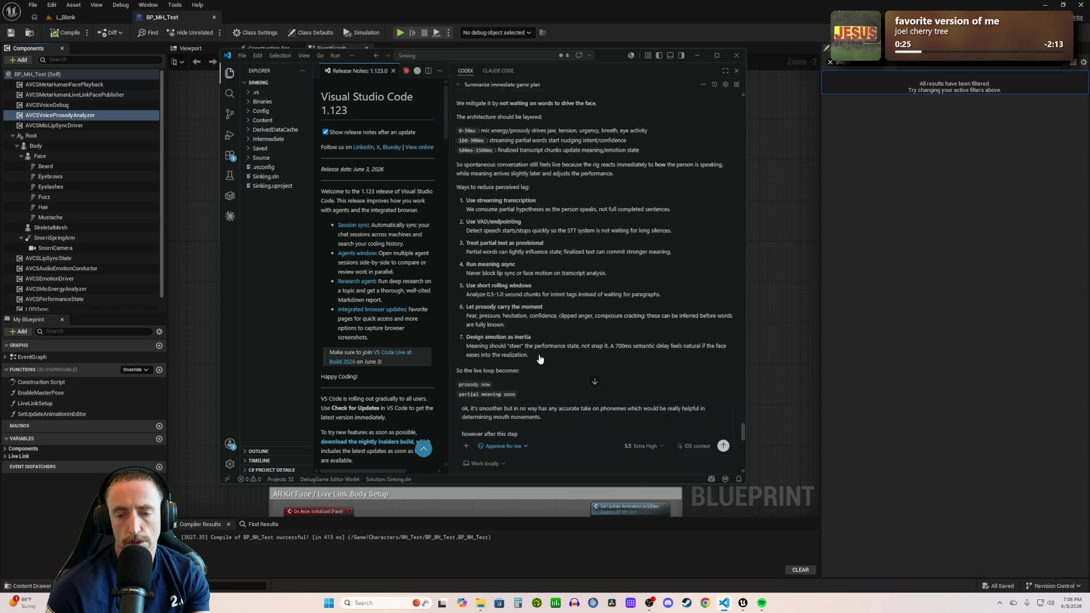
left_click_drag(518, 433, 476, 433)
left_click(547, 432)
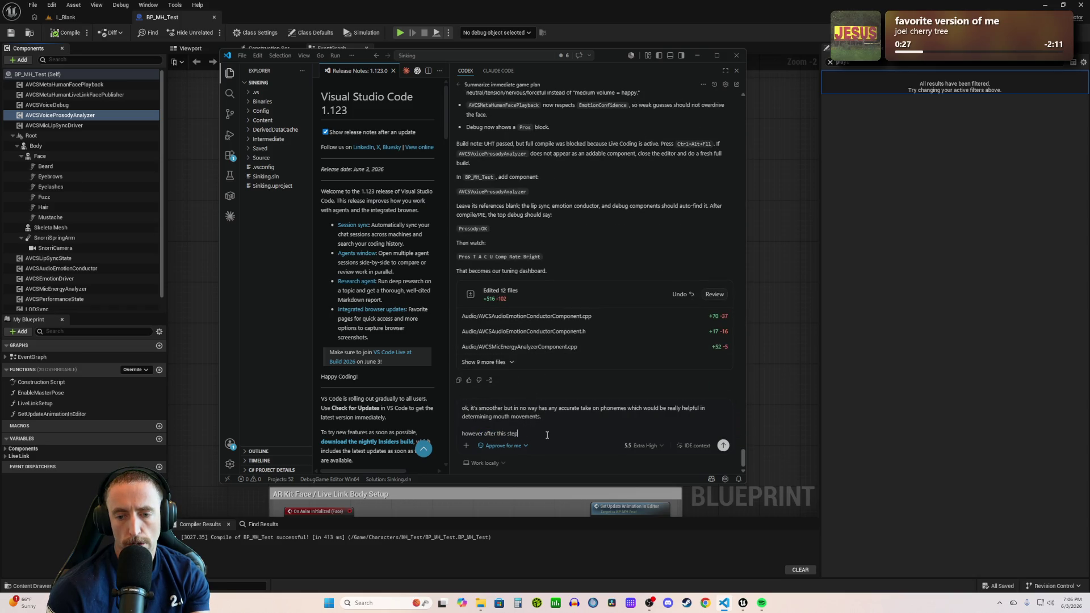
- Ask for an ordered list of remaining steps, updated with strikethrough on completed items, and send
type(" I'm confused")
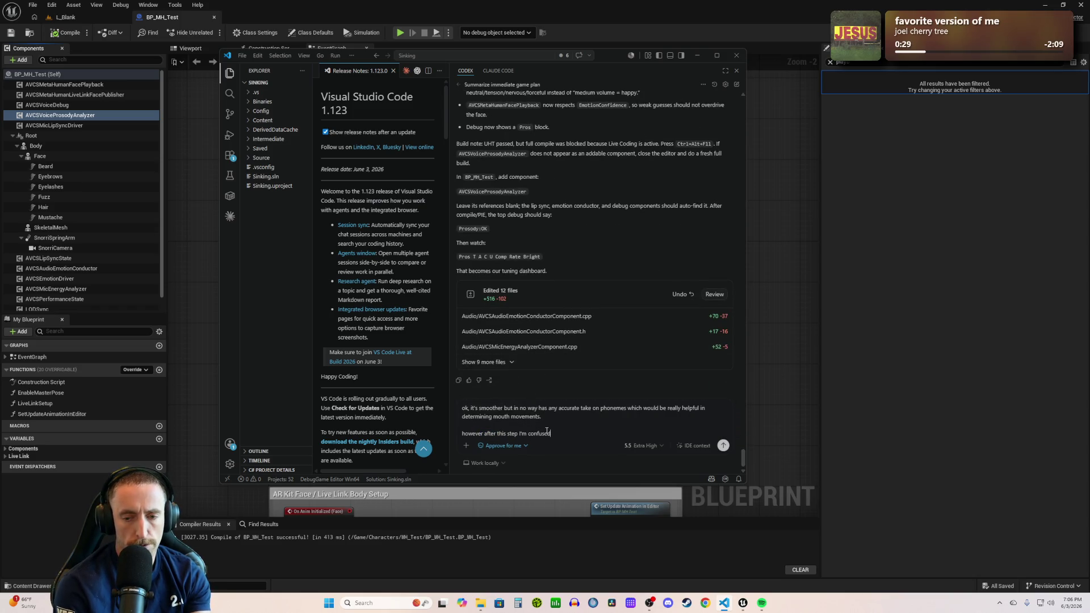
type(" on where we are.")
key("shift+Return")
key("shift+Return")
type("can you")
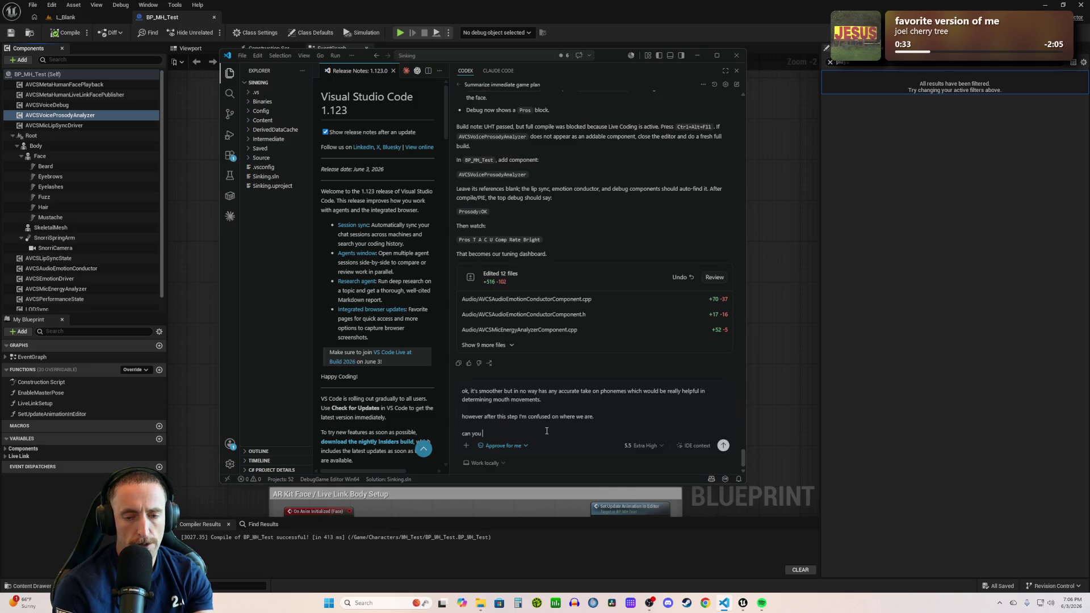
type(" at first write out the")
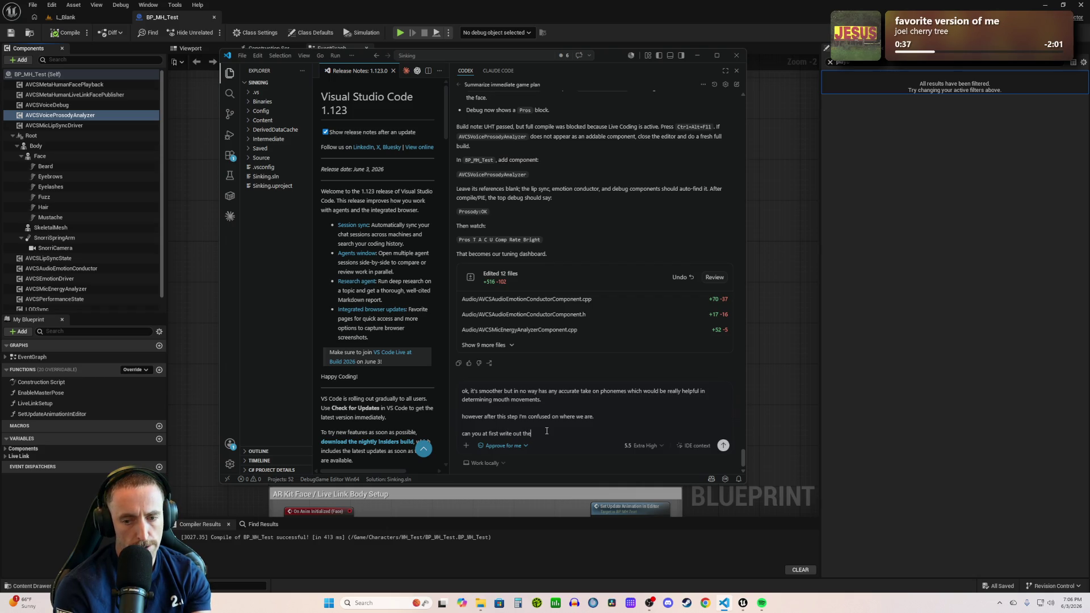
type(" steps")
type(" we need ")
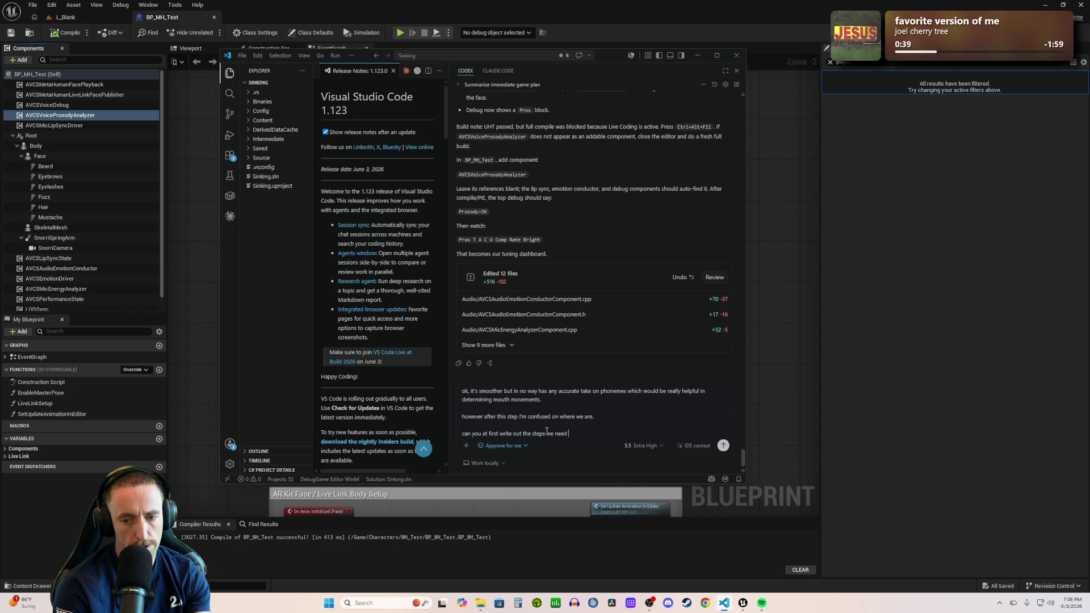
type("to do in order to inporo")
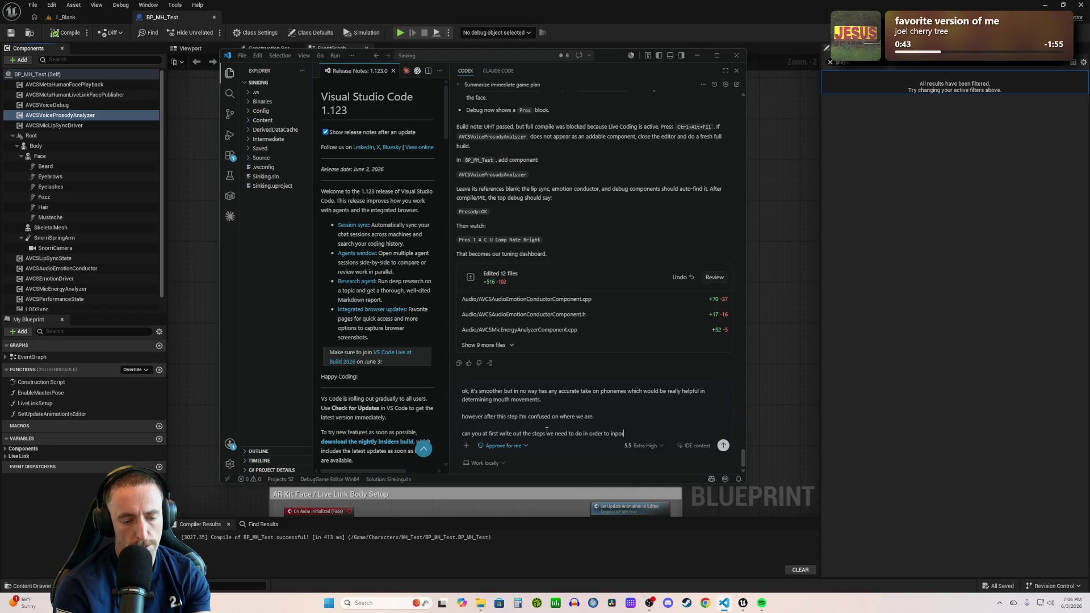
type("ra")
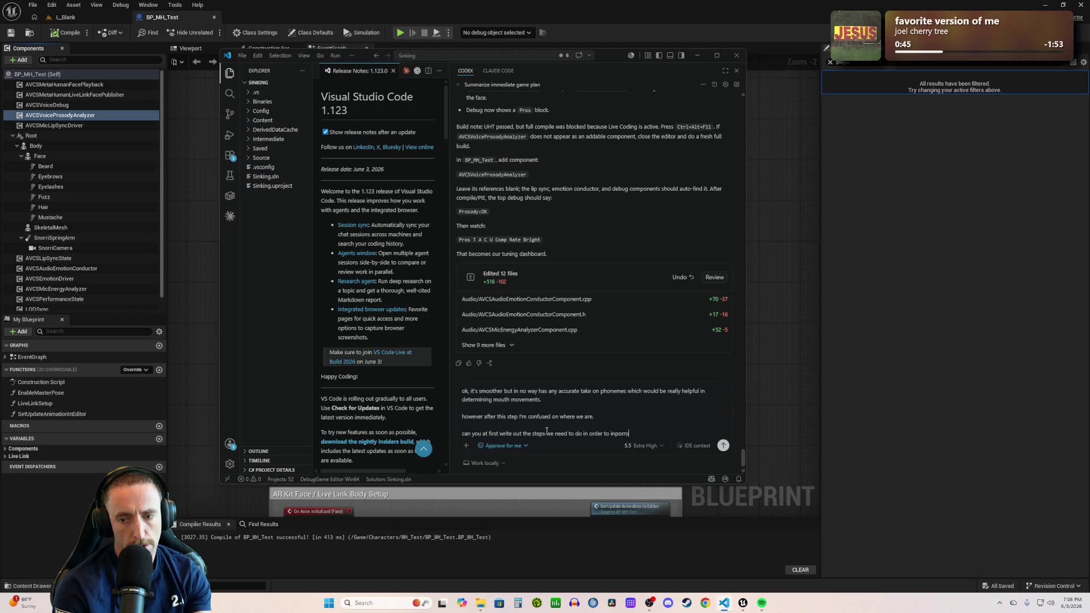
type("te")
key("BackSpace")
key("BackSpace")
key("BackSpace")
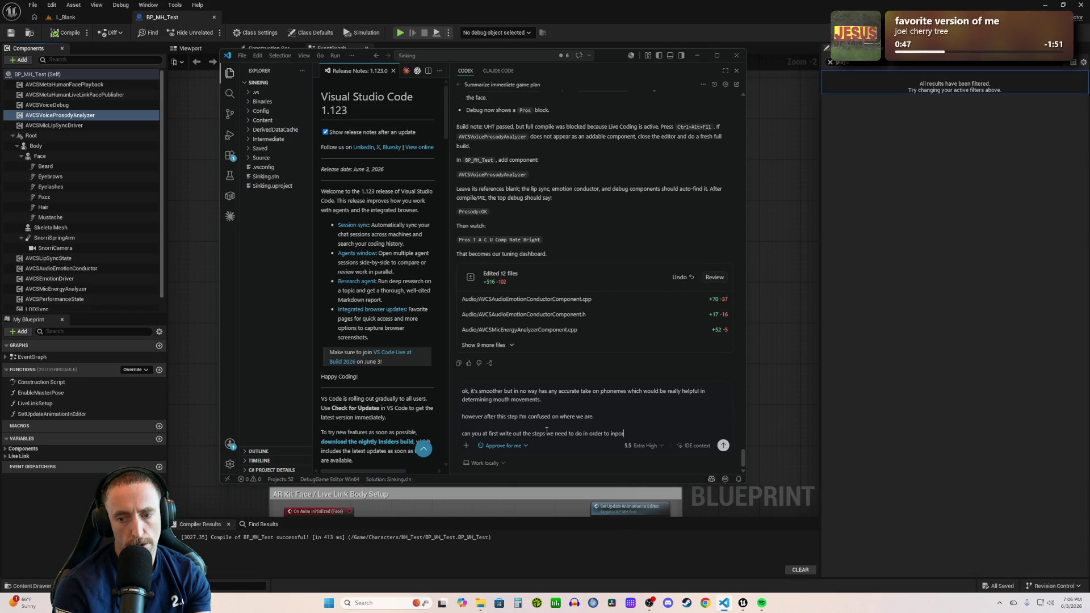
type("orporate all this and then as we go ")
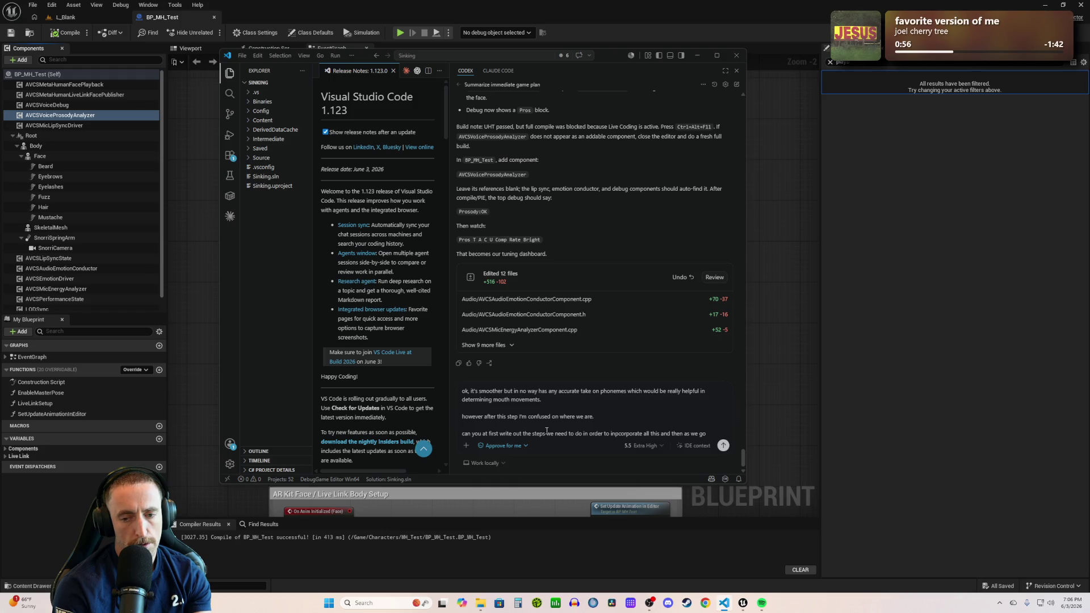
type("update the lis")
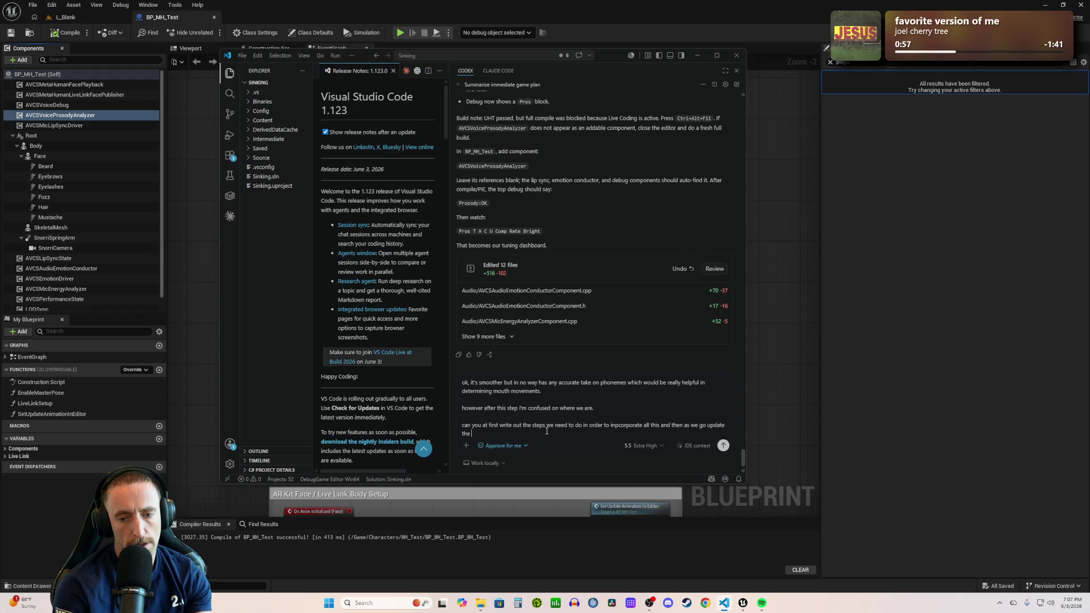
key("BackSpace")
key("BackSpace")
key("BackSpace")
type("re")
type("state the list with s")
type("trie")
type("ethro")
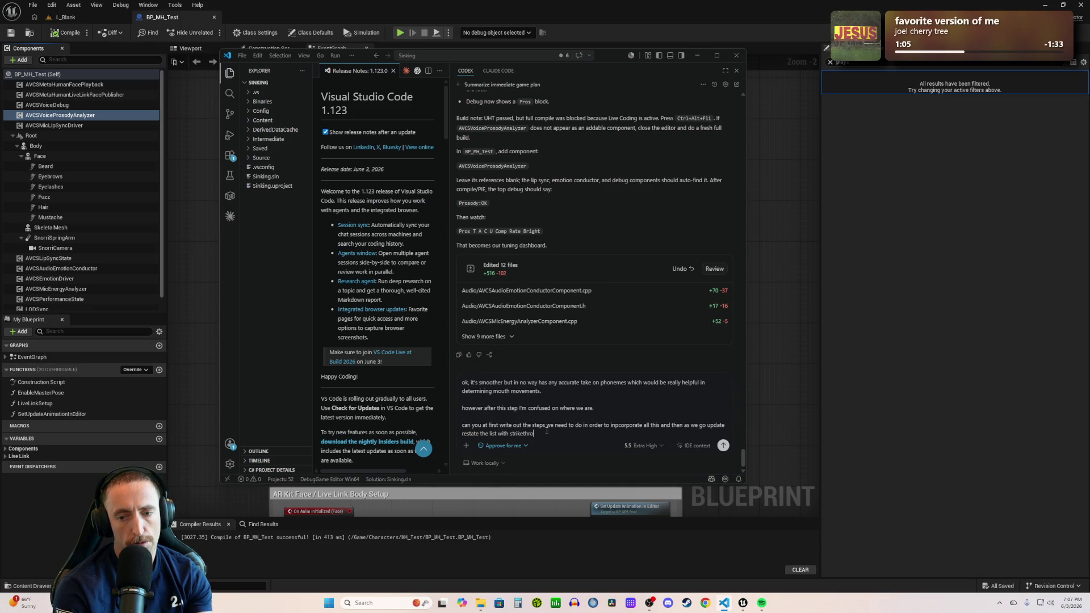
type("ug on each element completed?")
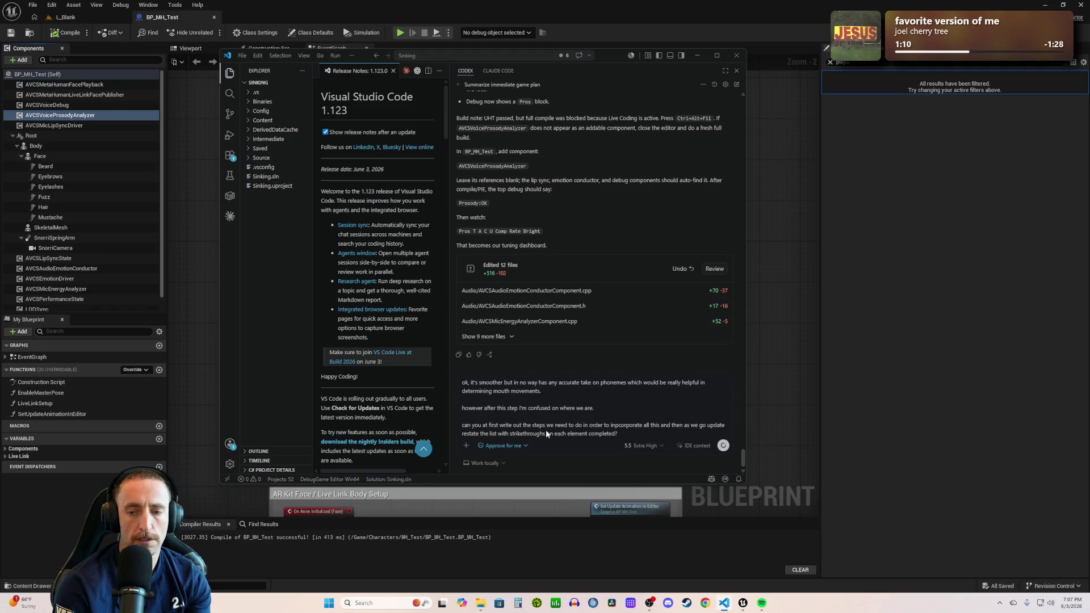
key("Return")
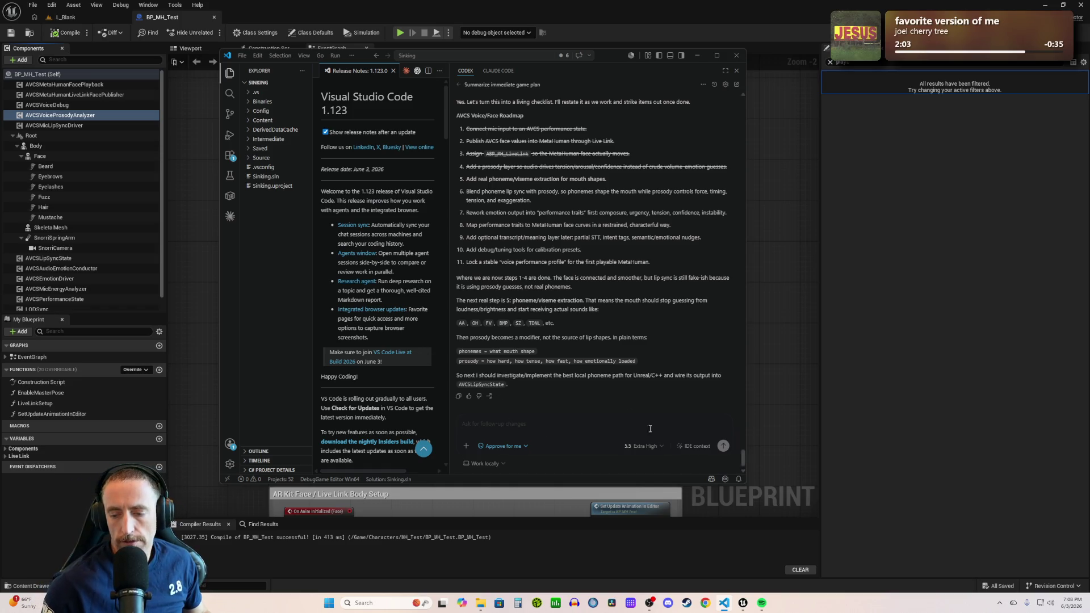
- Bring Spotify's Liked Songs playlist in front of the Codex roadmap reply
left_click(762, 603)
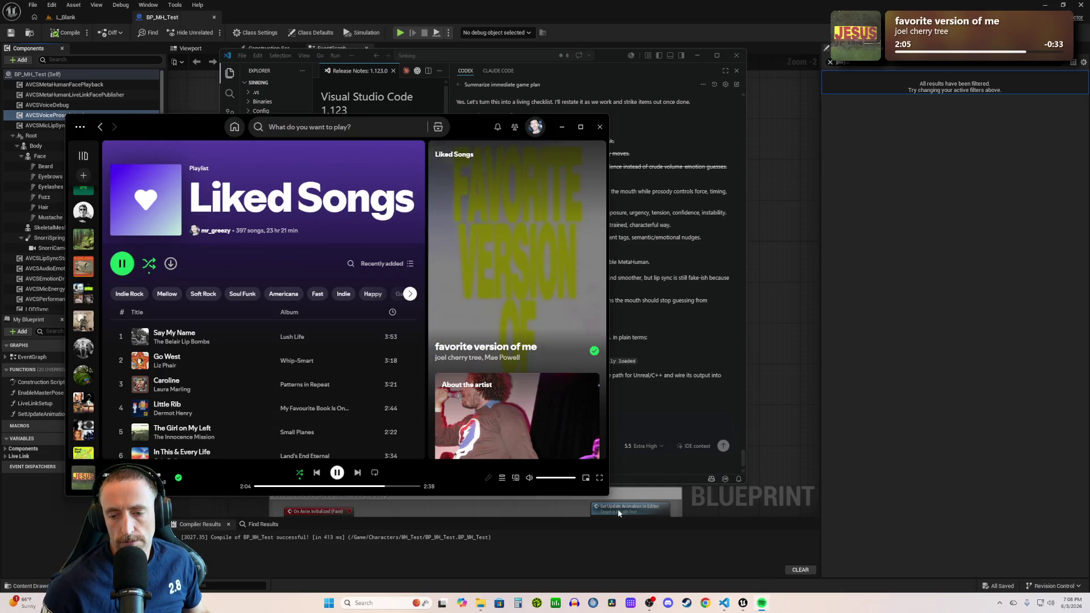
- Skip Spotify to the next track, 'Abbreviated', and bring the Codex roadmap back to the front
left_click(356, 474)
left_click(953, 354)
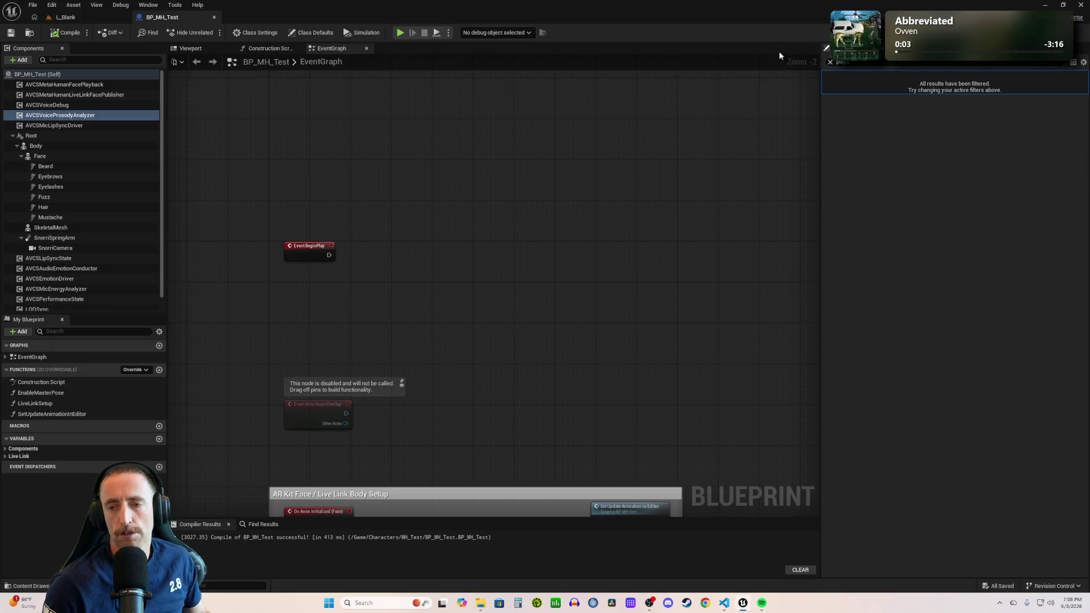
left_click(721, 604)
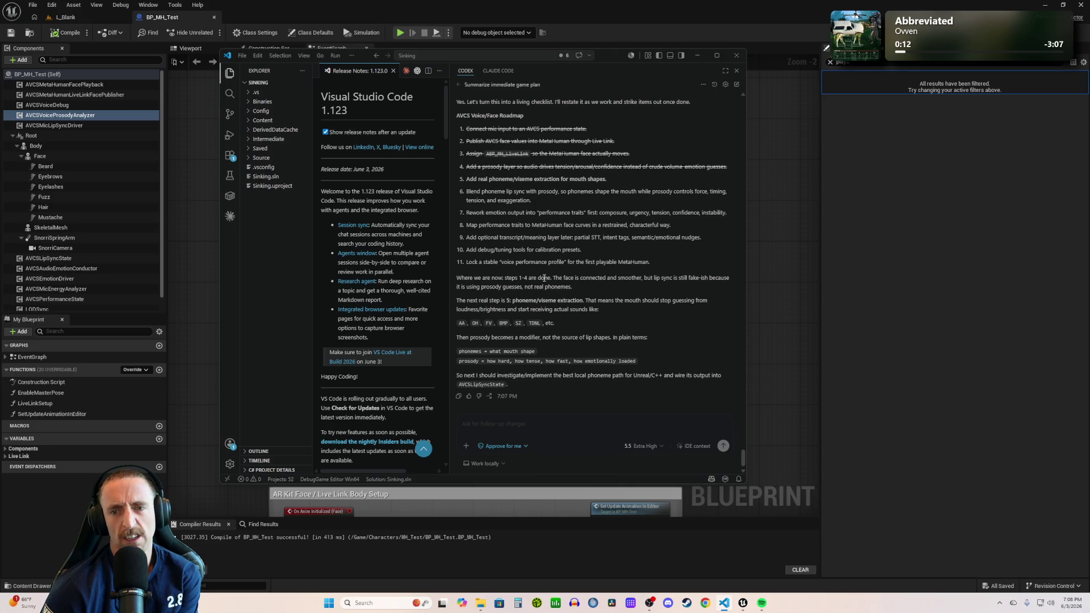
- Widen the Codex panel, reread the AVCS roadmap, and begin typing an approval reply
left_click_drag(450, 201, 435, 210)
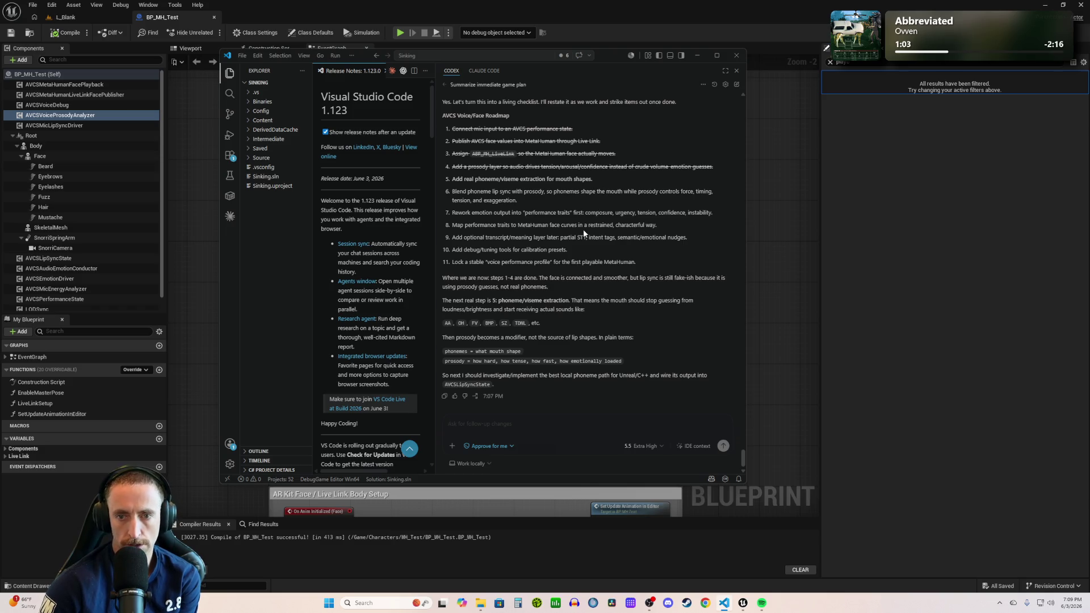
scroll(583, 229, "up", 3)
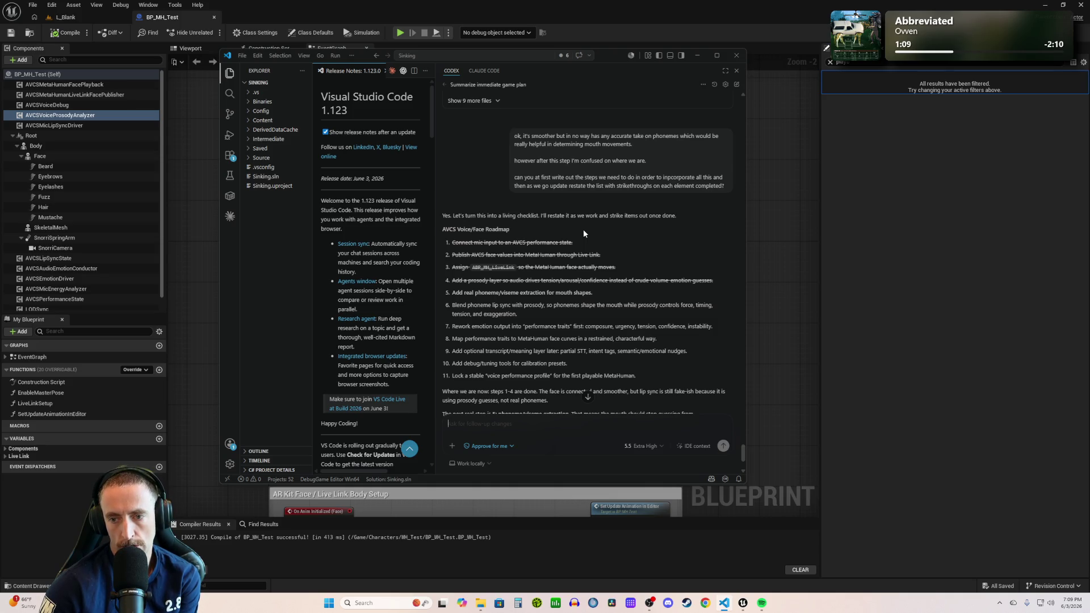
scroll(583, 230, "down", 3)
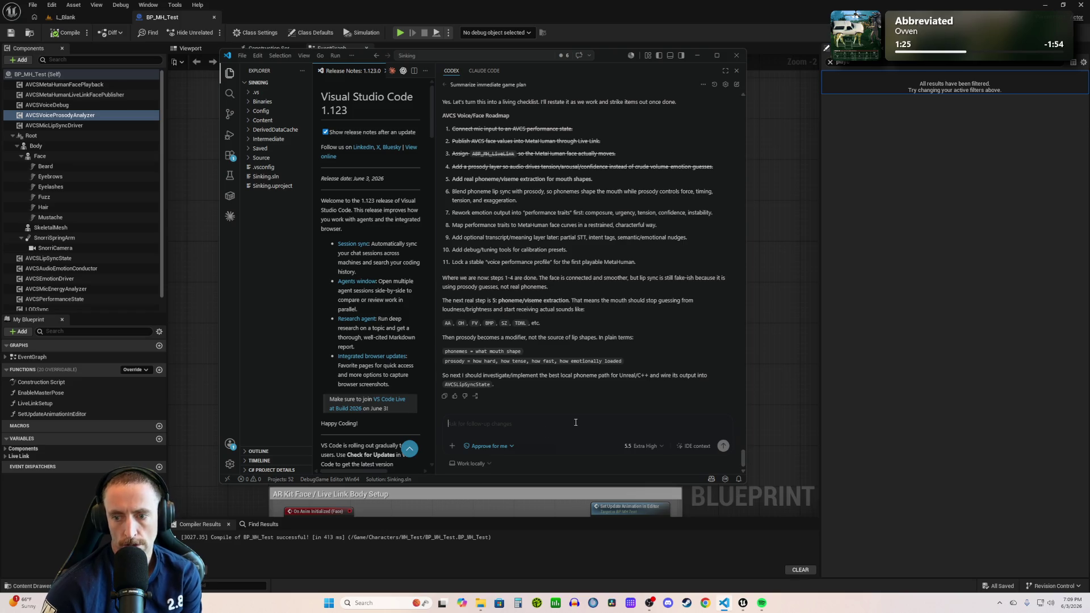
type("percfect. proc")
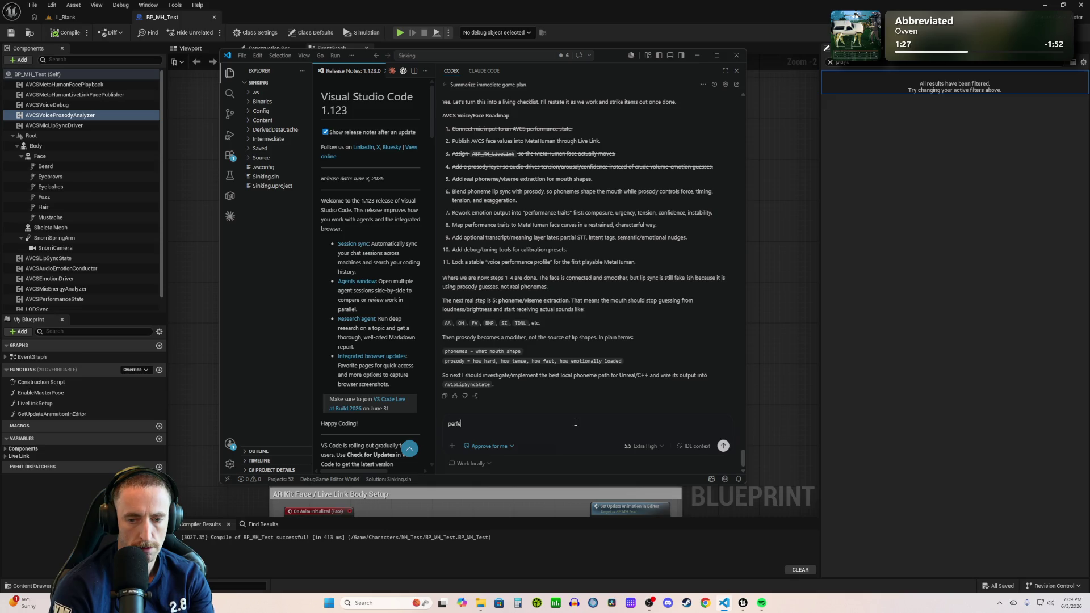
type("eed")
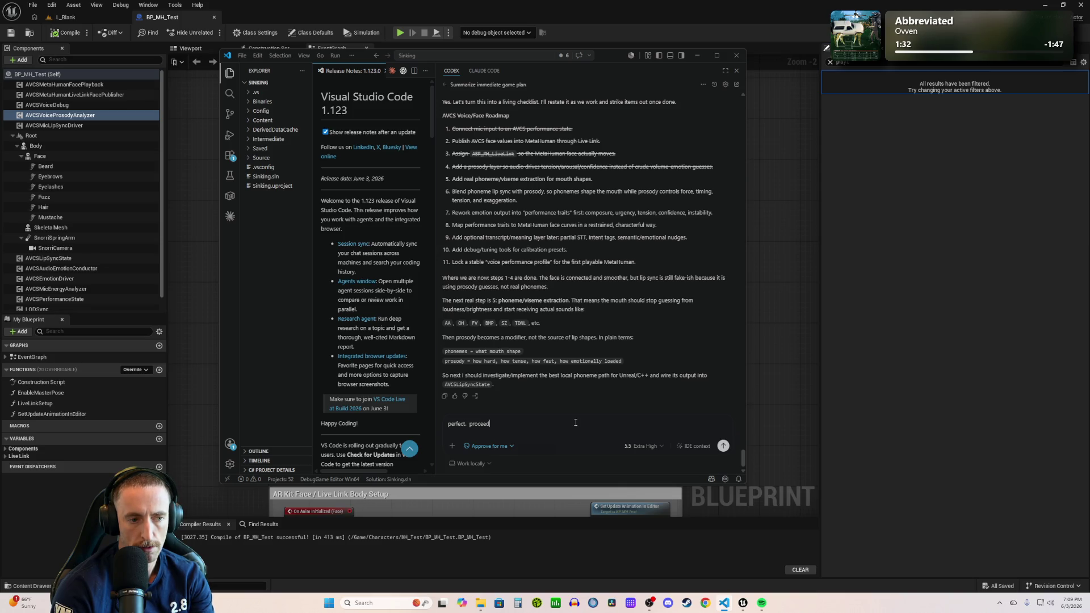
- Send the 'perfect. proceed' approval to Codex and return to the BP_MH_Test EventGraph
key("Return")
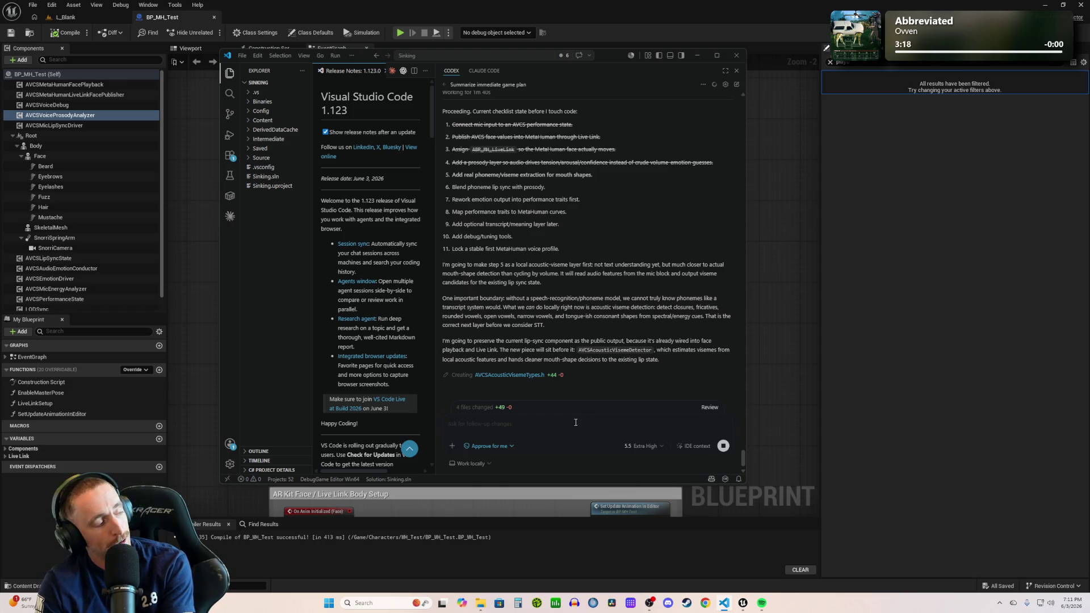
left_click(831, 63)
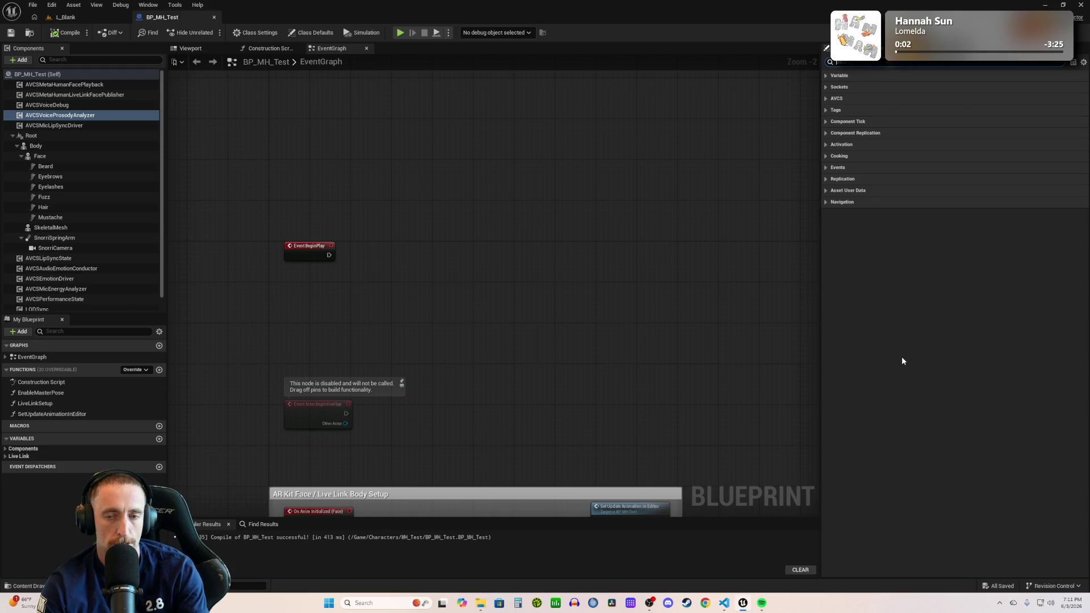
- Switch back to the Codex chat while it writes the acoustic viseme types header
key("alt+Tab")
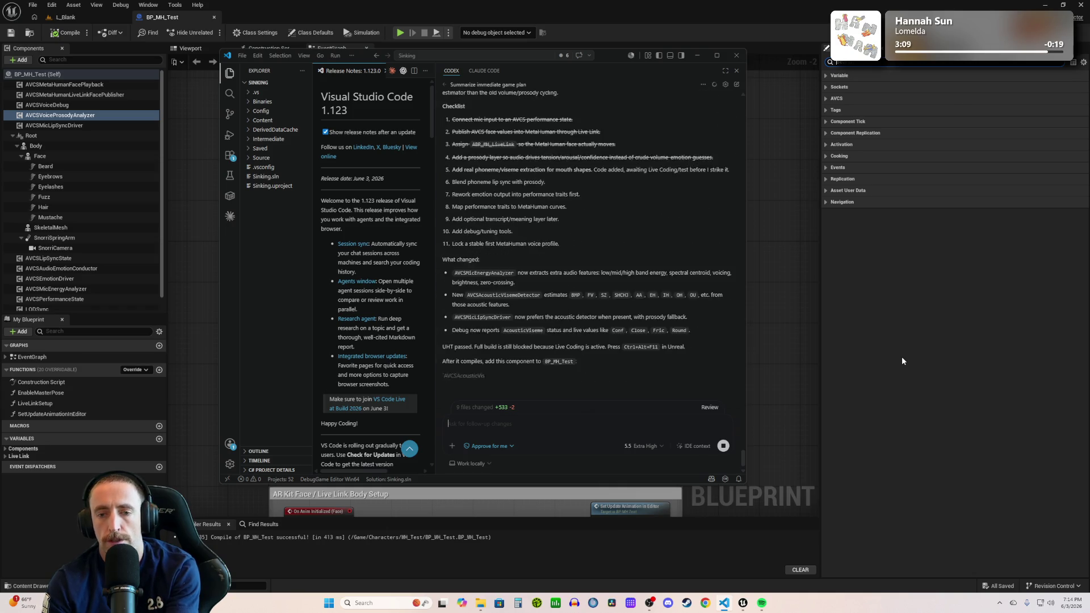
scroll(626, 323, "up", 3)
scroll(626, 322, "up", 2)
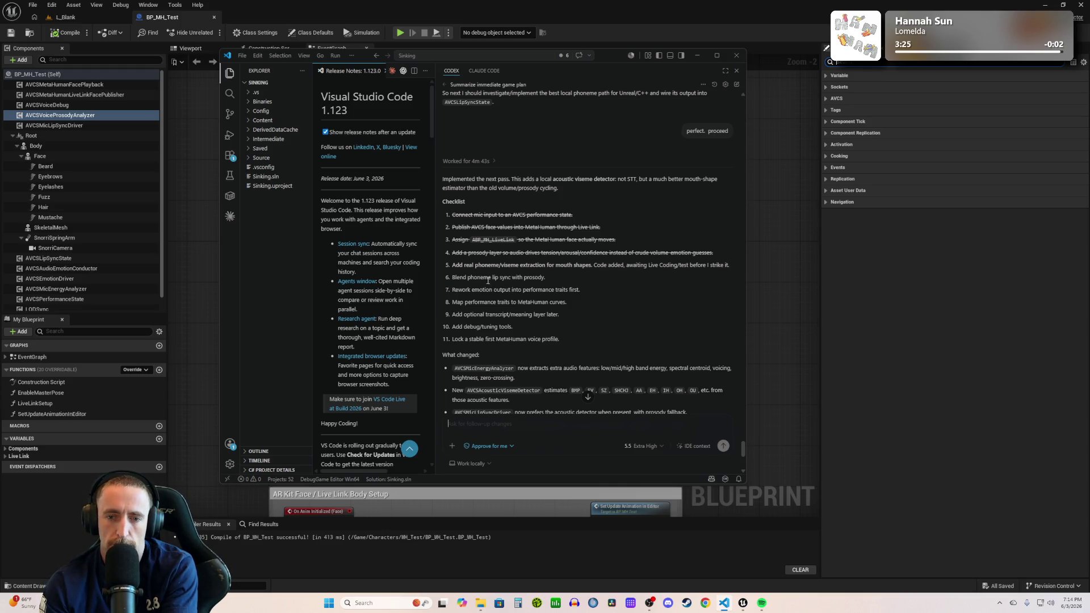
left_click_drag(484, 255, 579, 253)
left_click(613, 250)
left_click_drag(496, 264, 536, 266)
left_click(615, 273)
scroll(614, 273, "down", 4)
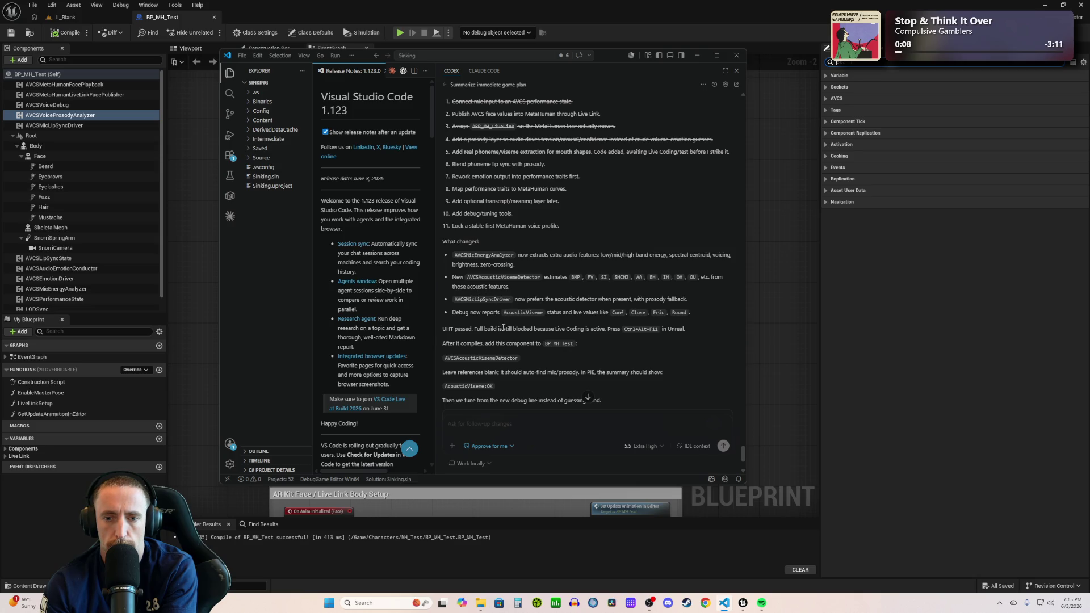
scroll(532, 333, "down", 4)
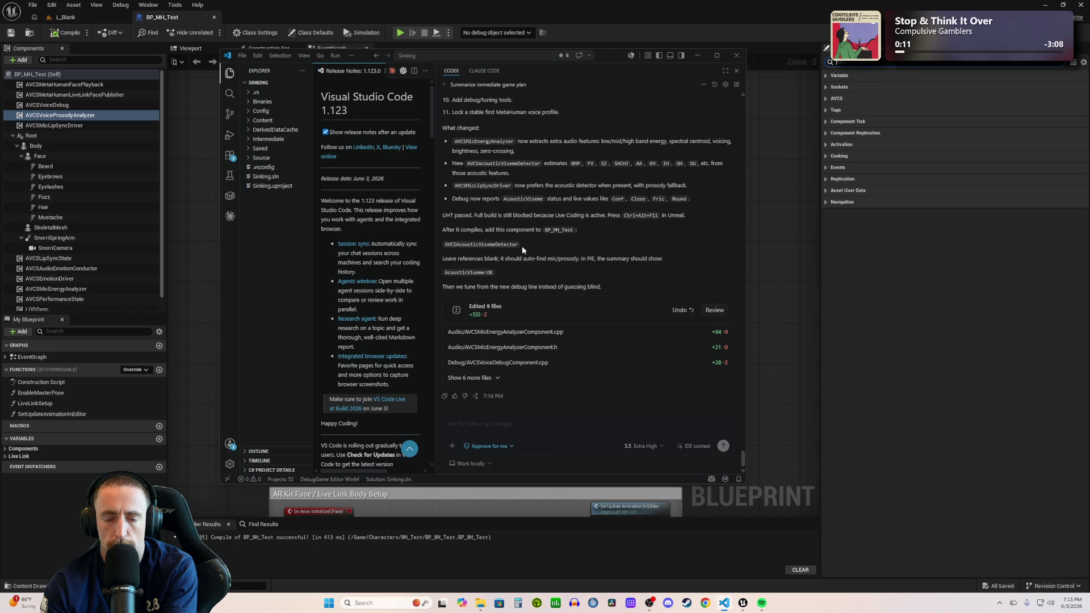
- Bring up BP_MH_Test, glance at the Add component list, and dismiss it
left_click(163, 159)
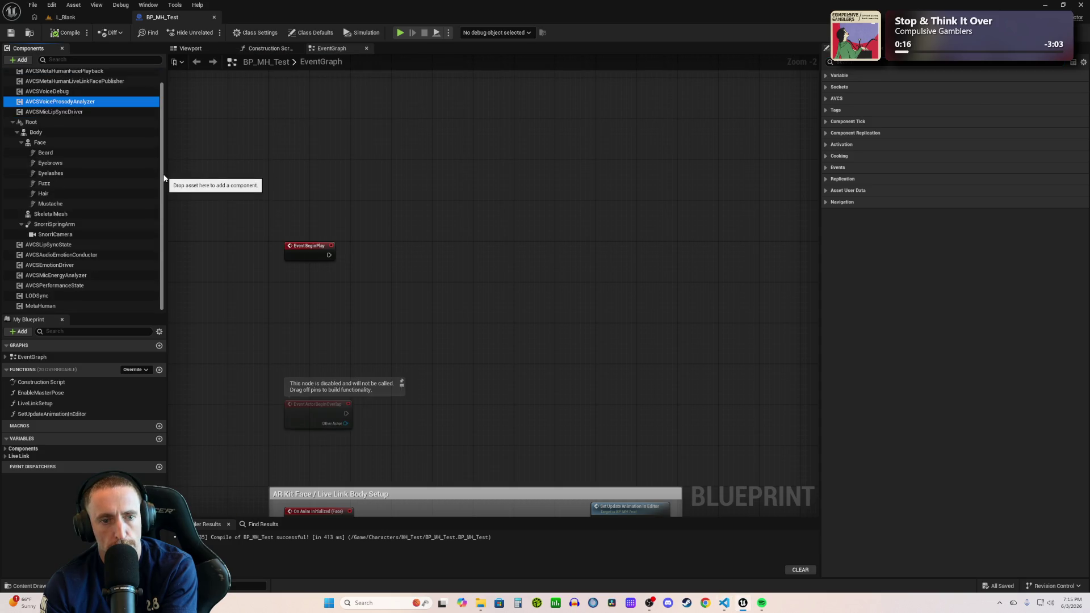
scroll(163, 165, "up", 1)
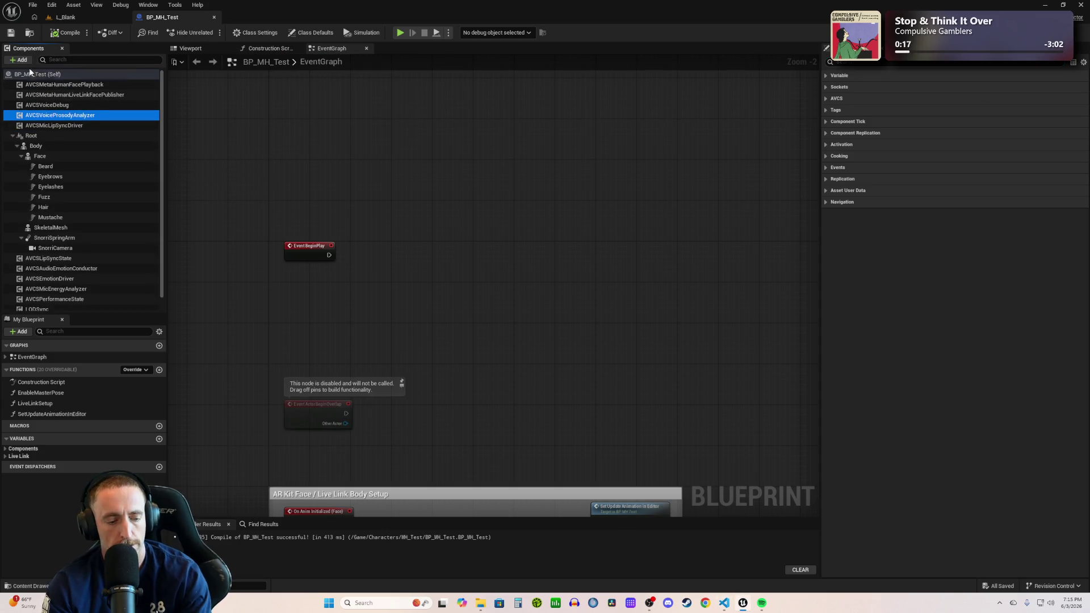
key("alt+Tab")
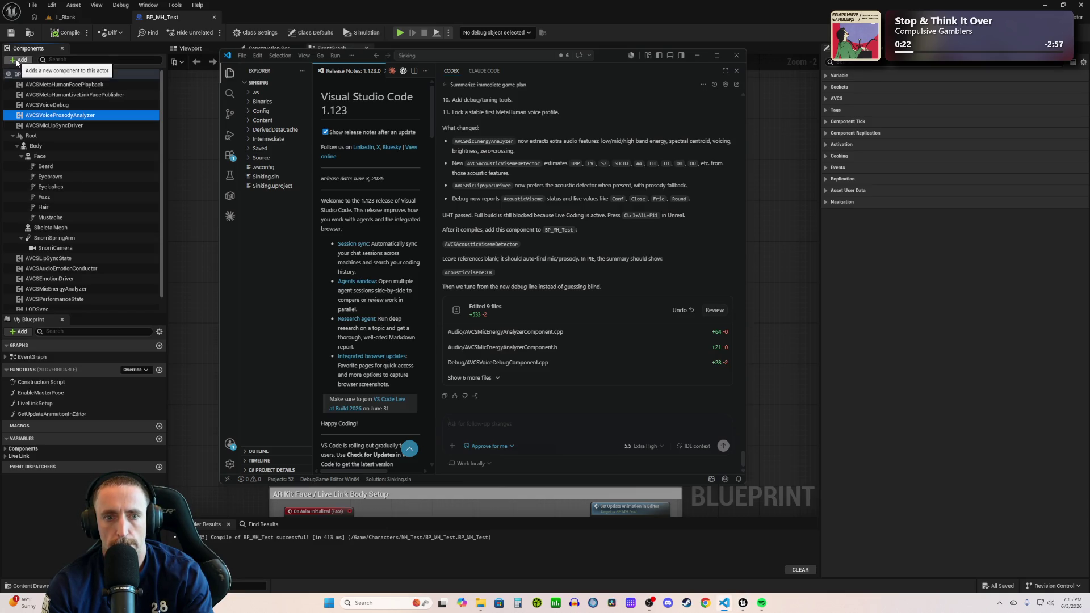
left_click(17, 60)
type("avcs")
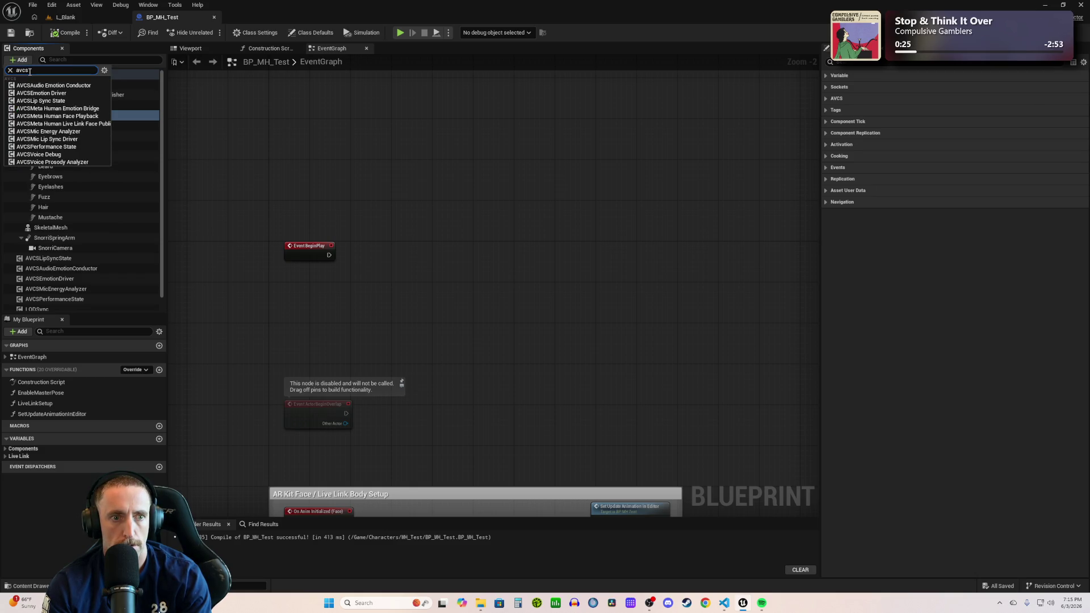
key("Escape")
- Live-compile the new acoustic viseme detector C++ code and close the Live Coding log
key("ctrl+alt+F11")
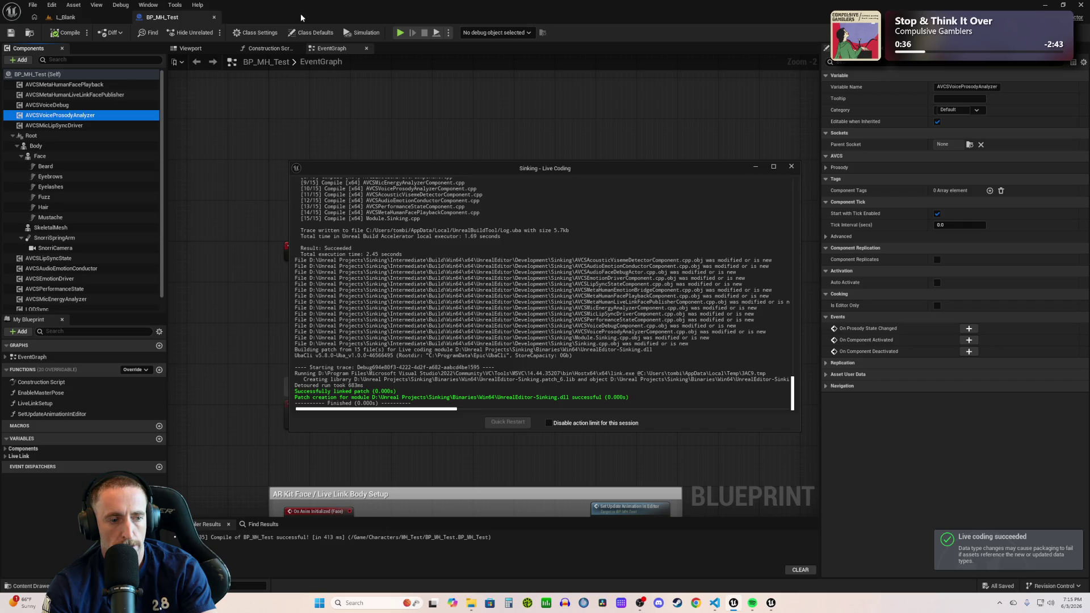
left_click(352, 8)
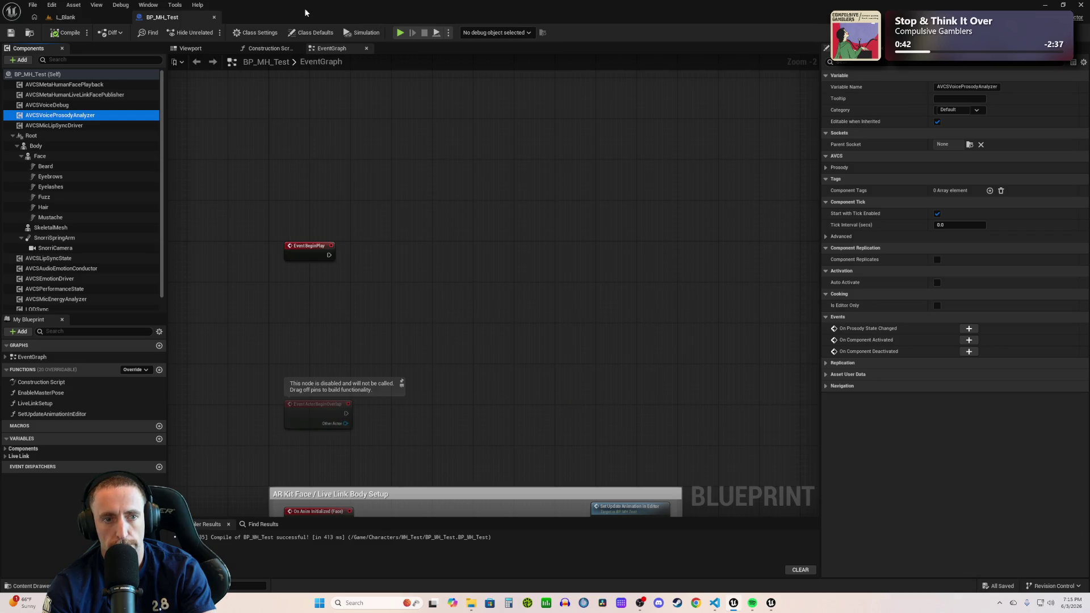
key("alt+Tab")
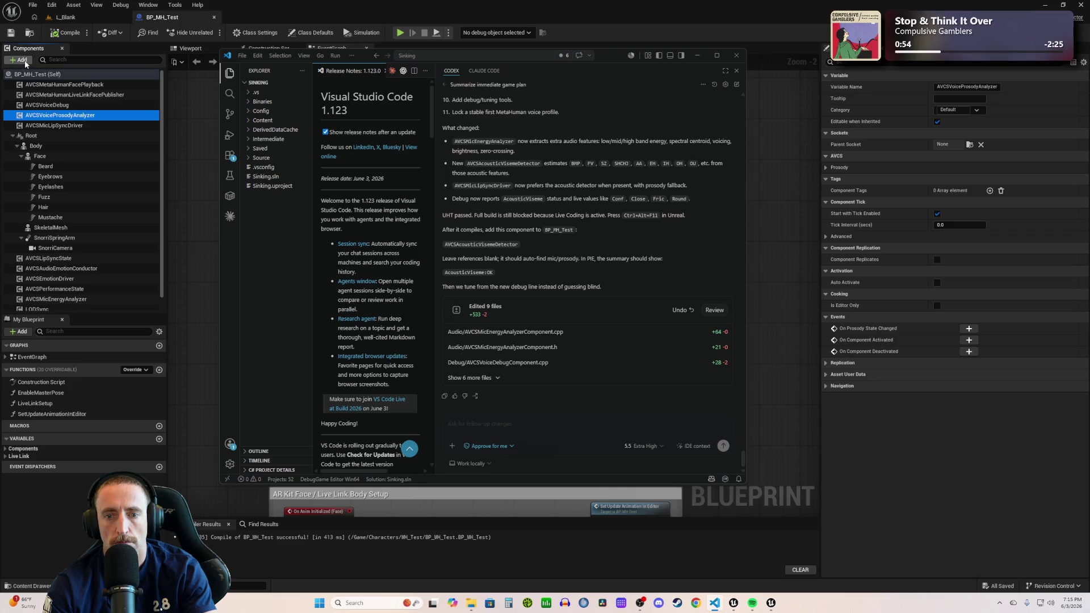
- Add the AVCS Acoustic Viseme Detector component to BP_MH_Test and recompile the blueprint
left_click(22, 60)
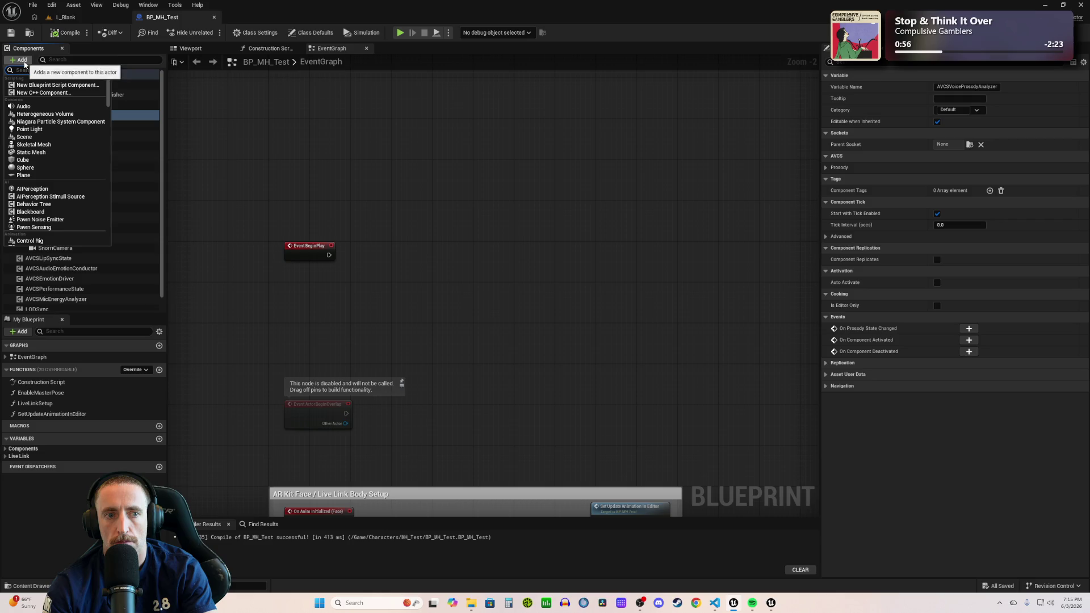
type("avcs")
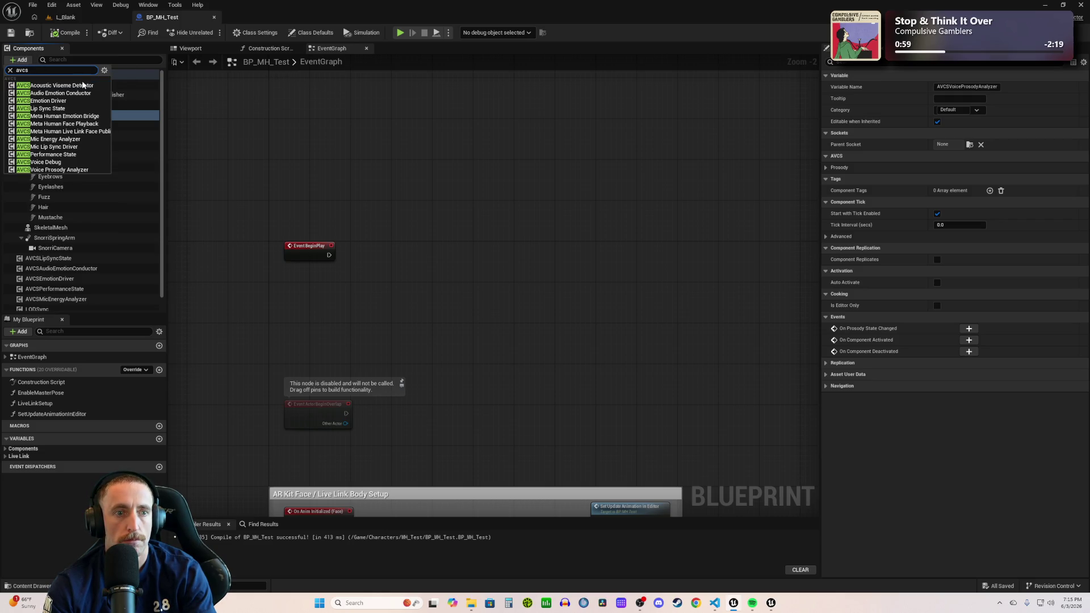
left_click(78, 86)
key("Return")
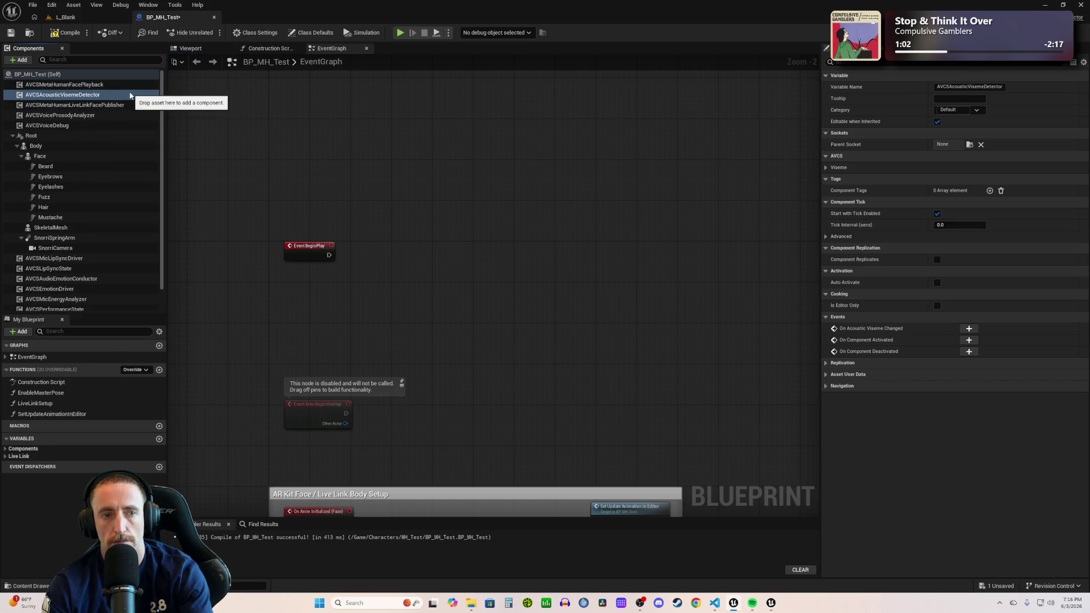
key("alt+Tab")
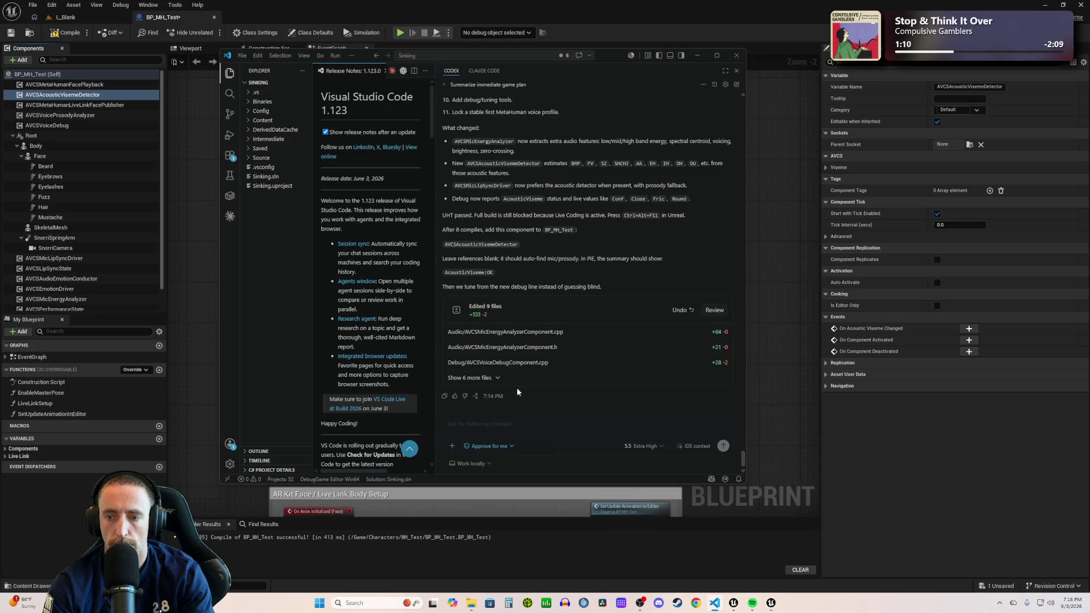
left_click(68, 32)
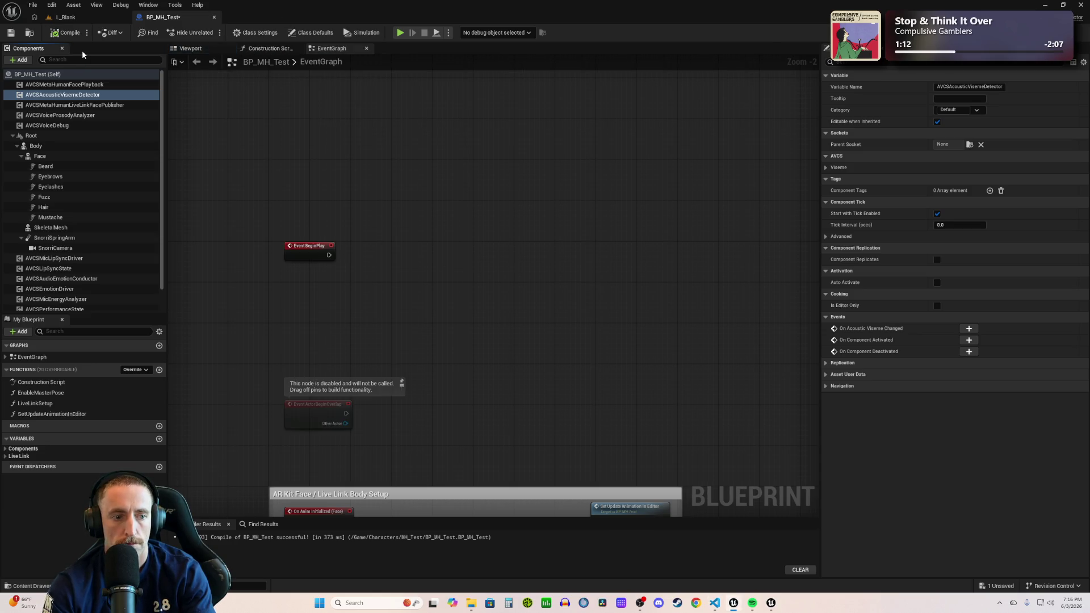
key("ctrl+s")
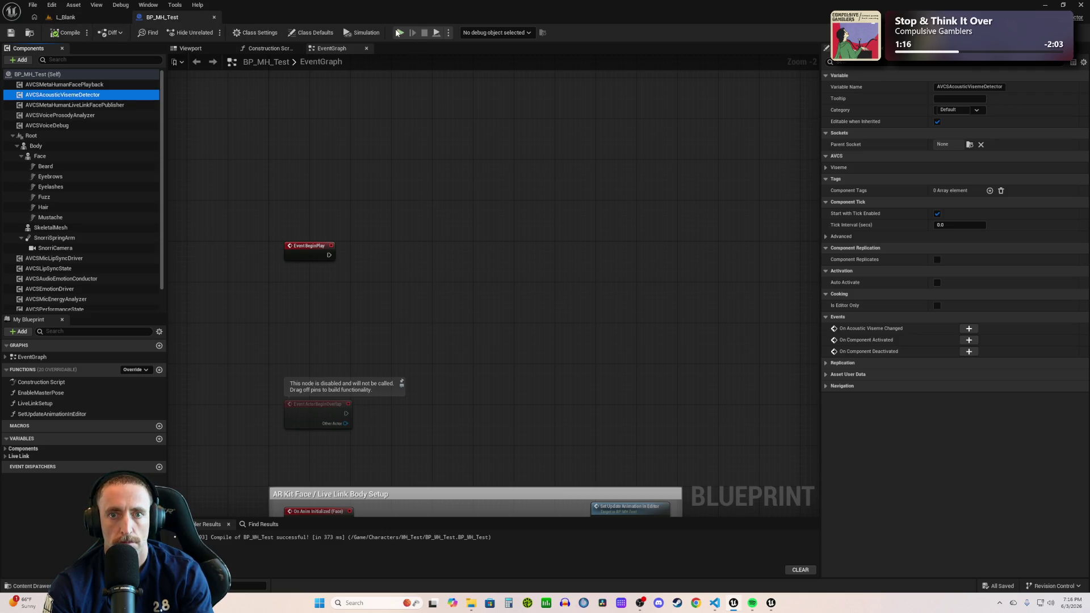
left_click(399, 33)
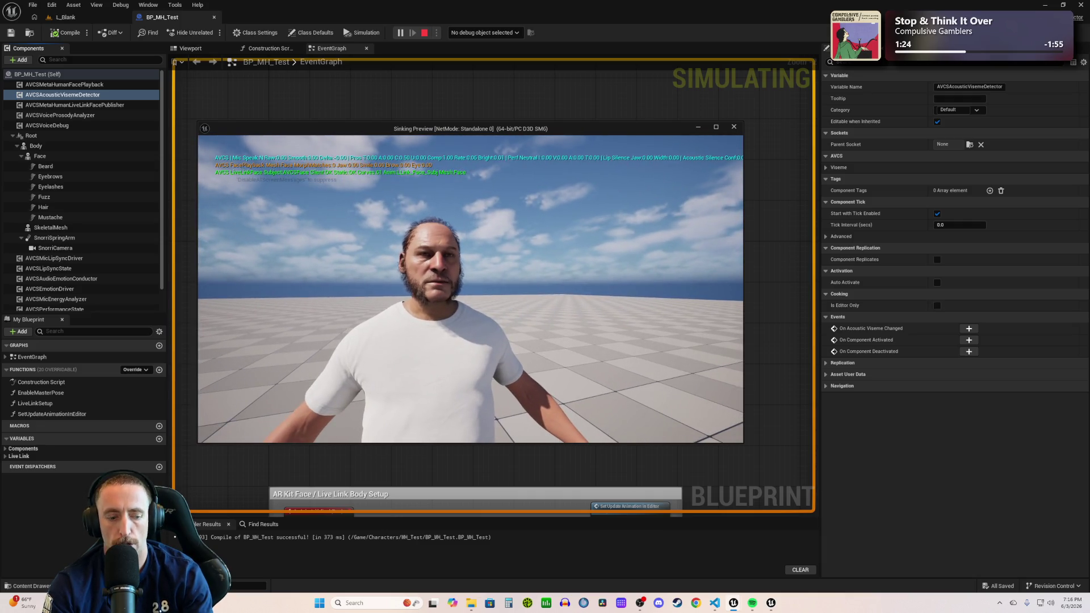
key("super+shift+s")
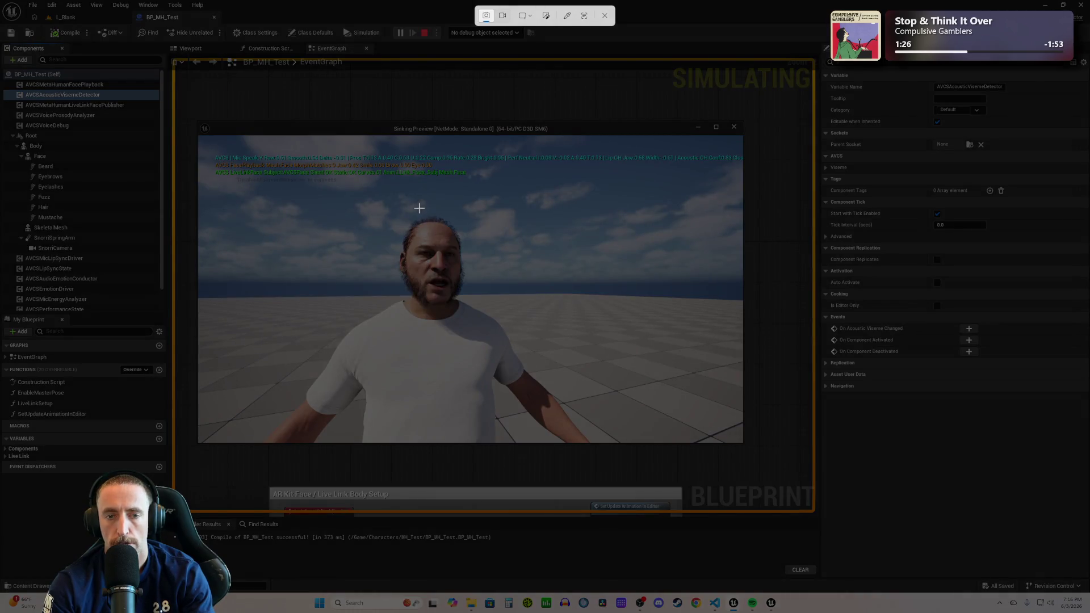
key("Escape")
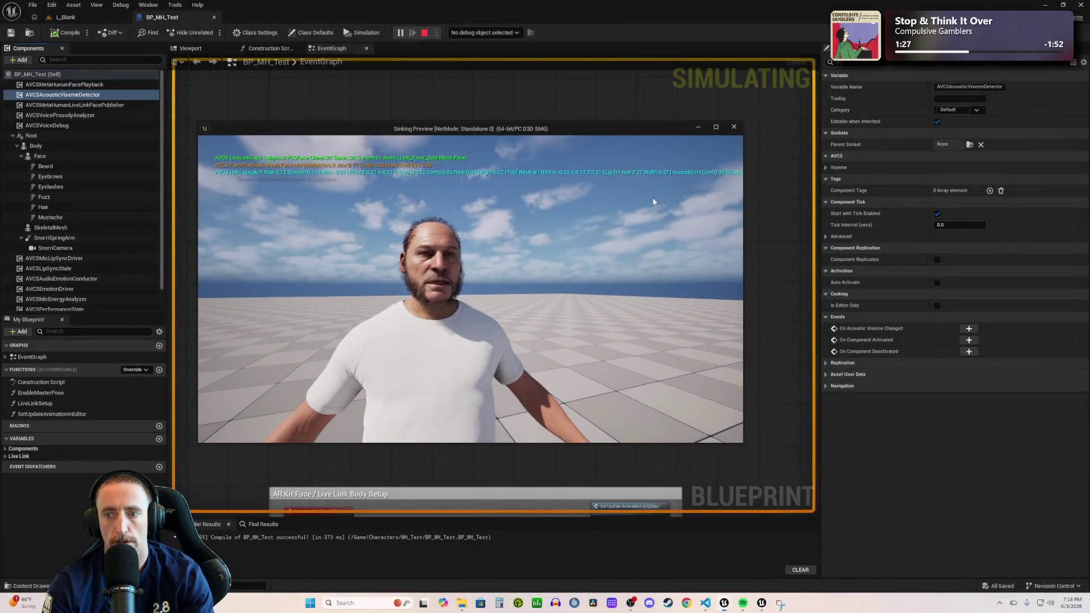
key("Escape")
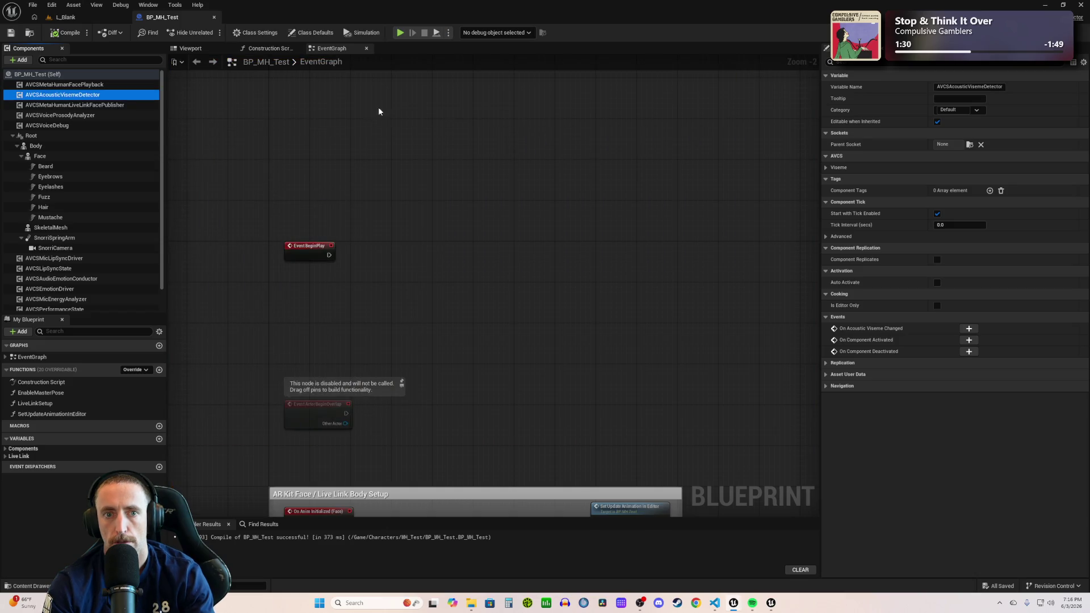
left_click(103, 16)
key("s")
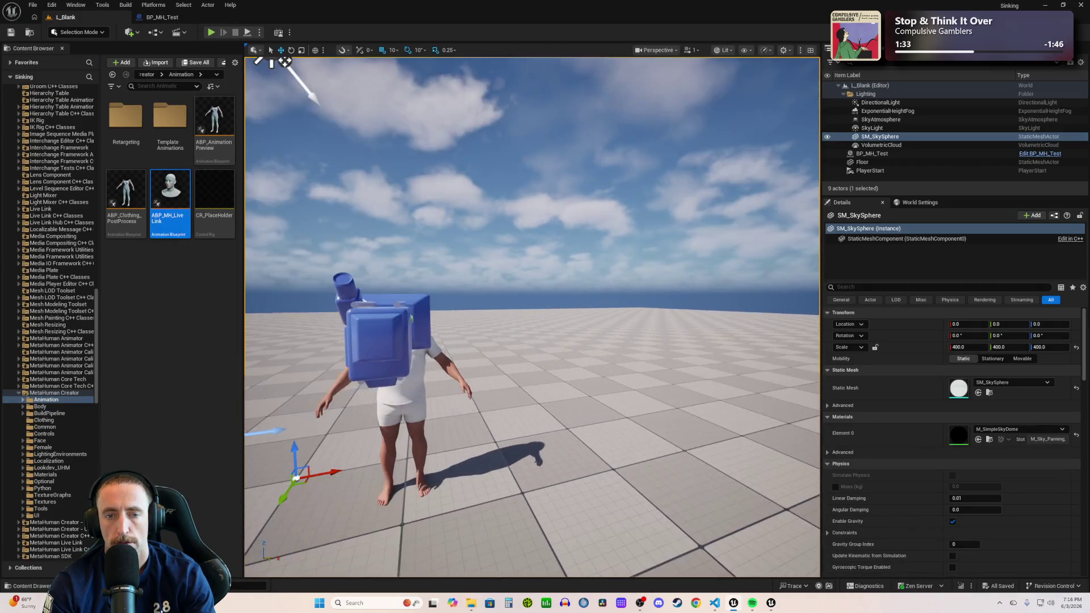
- Run a brief play test, then narrow the Outliner and Content Browser to widen the viewport
key("alt+p")
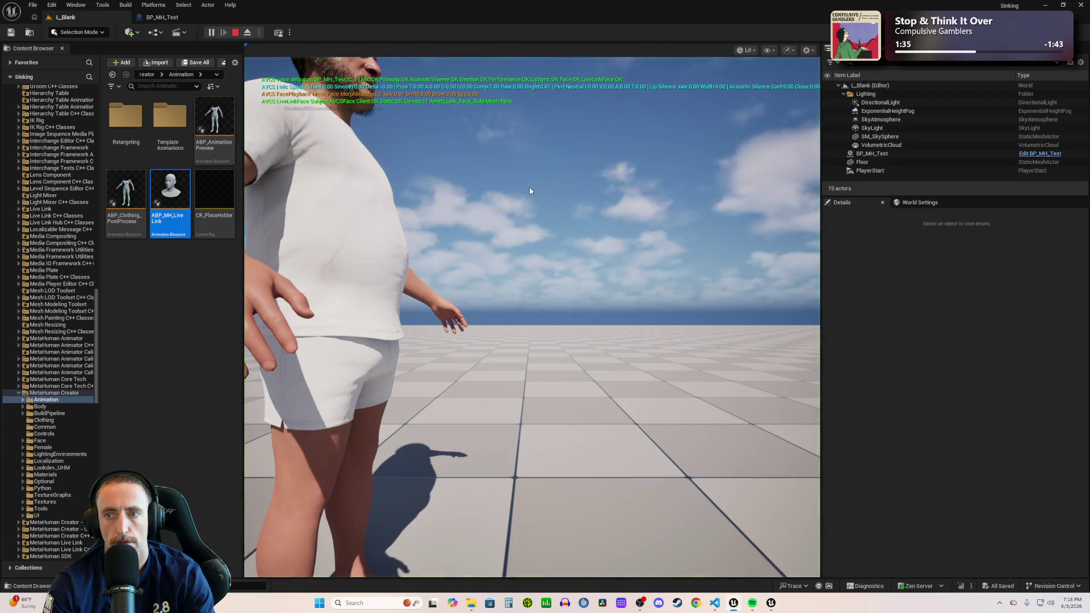
left_click(529, 192)
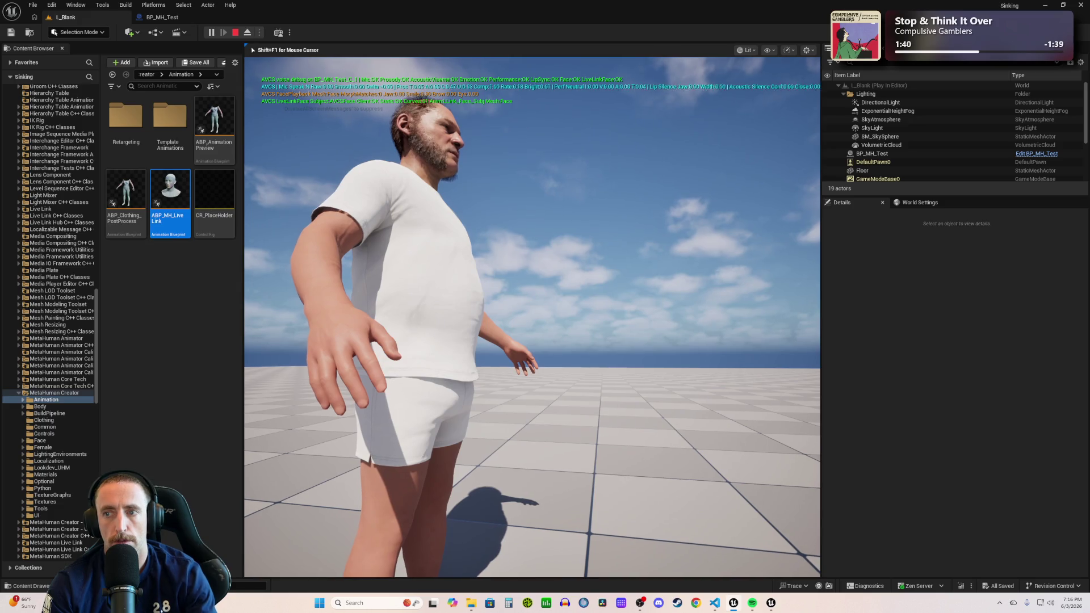
key("Escape")
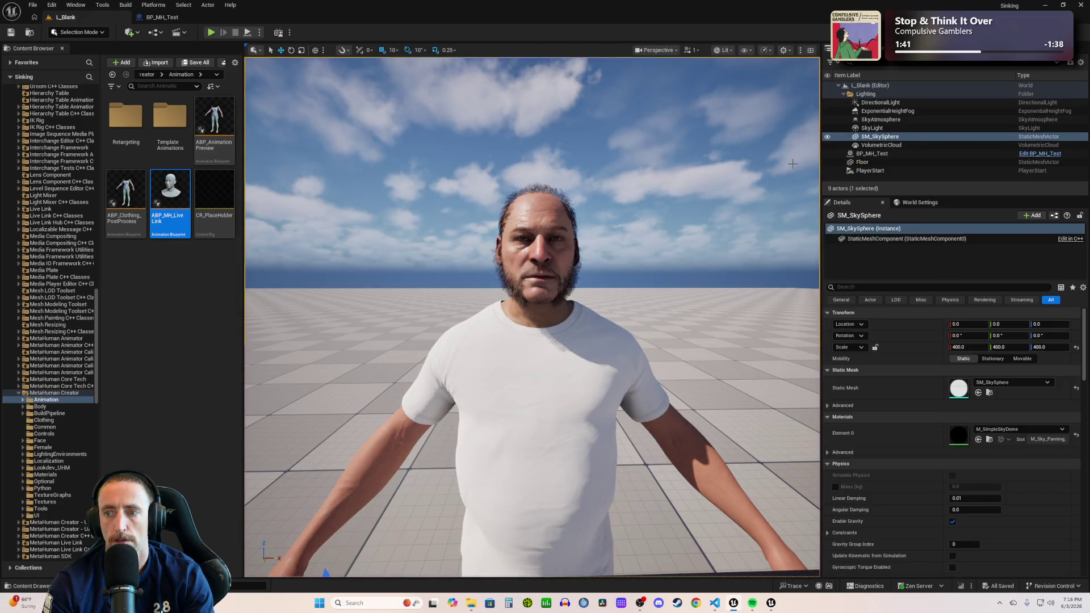
left_click_drag(826, 157, 944, 157)
left_click_drag(280, 183, 202, 177)
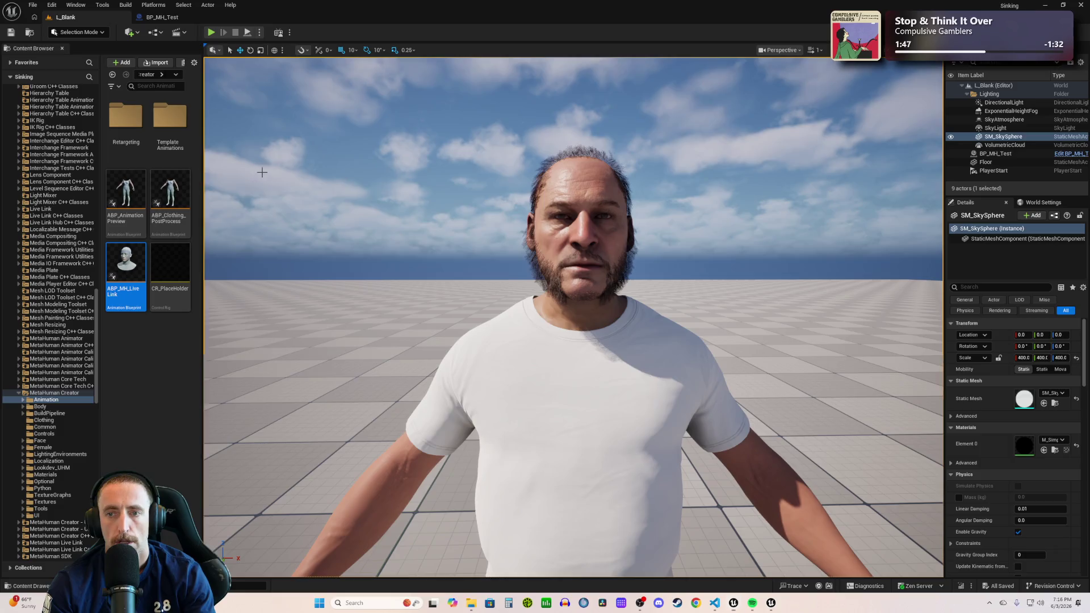
- Replay the level, snip the on-screen AVCS debug text lines, and stop the session
key("super+shift+s")
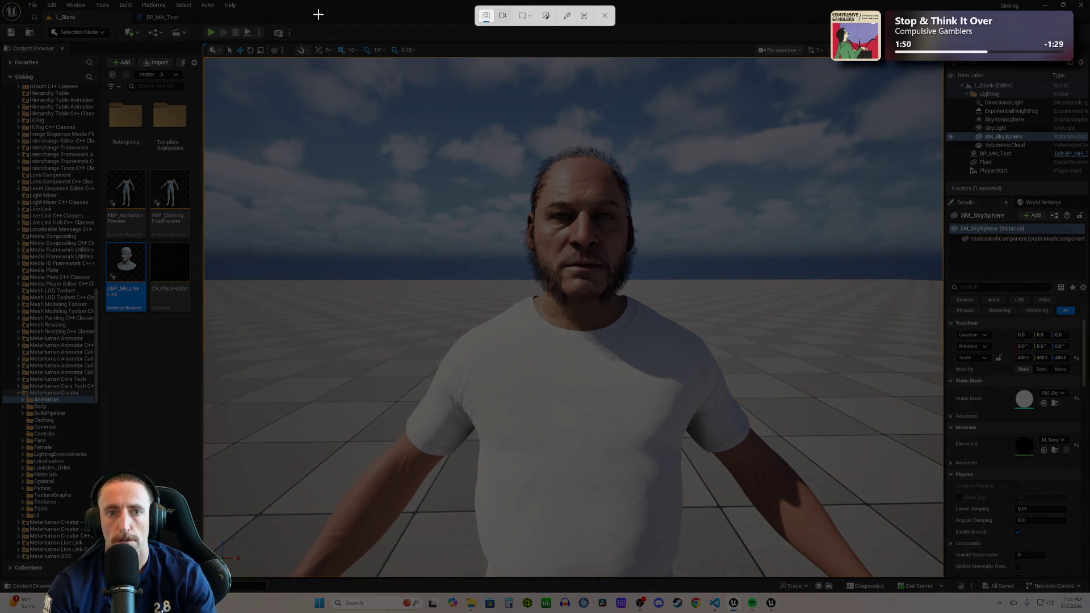
key("Escape")
left_click(210, 33)
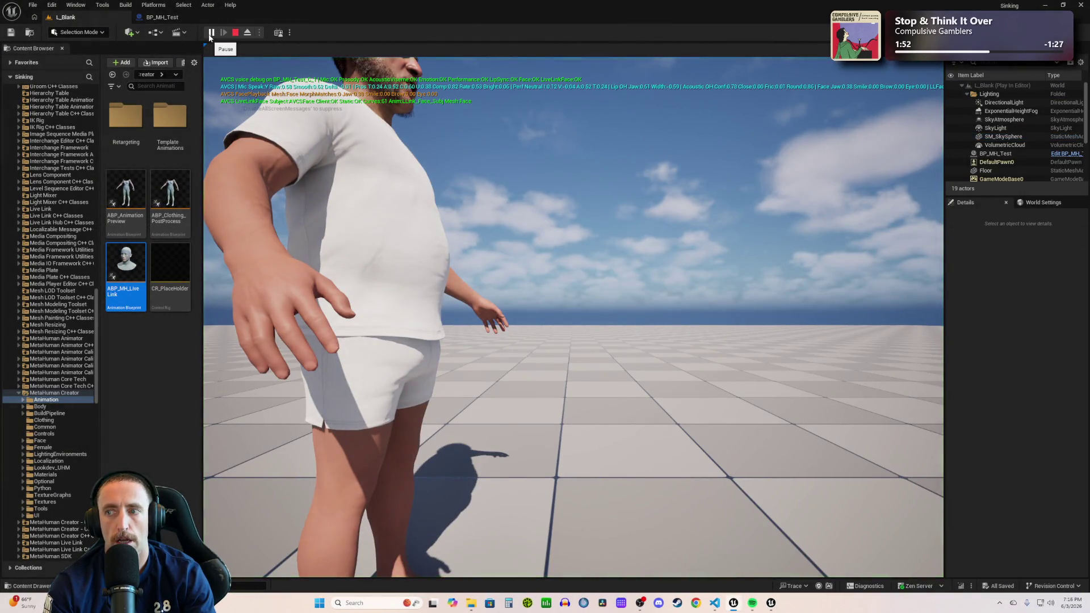
key("super+shift+s")
mouse_move(210, 64)
left_mouse_down()
mouse_move(818, 126)
mouse_move(945, 114)
left_mouse_up()
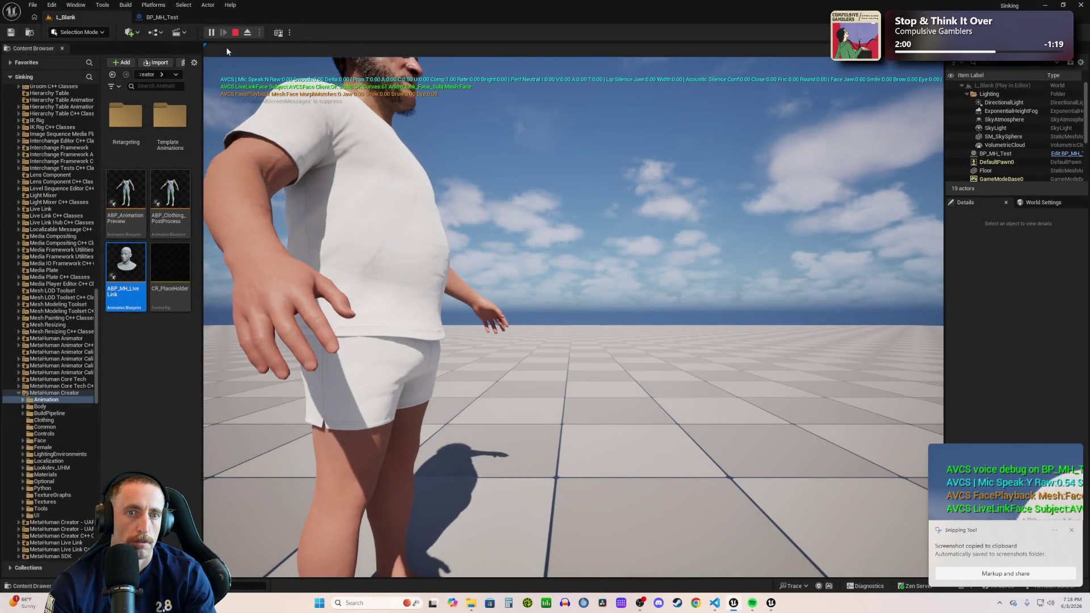
left_click(235, 33)
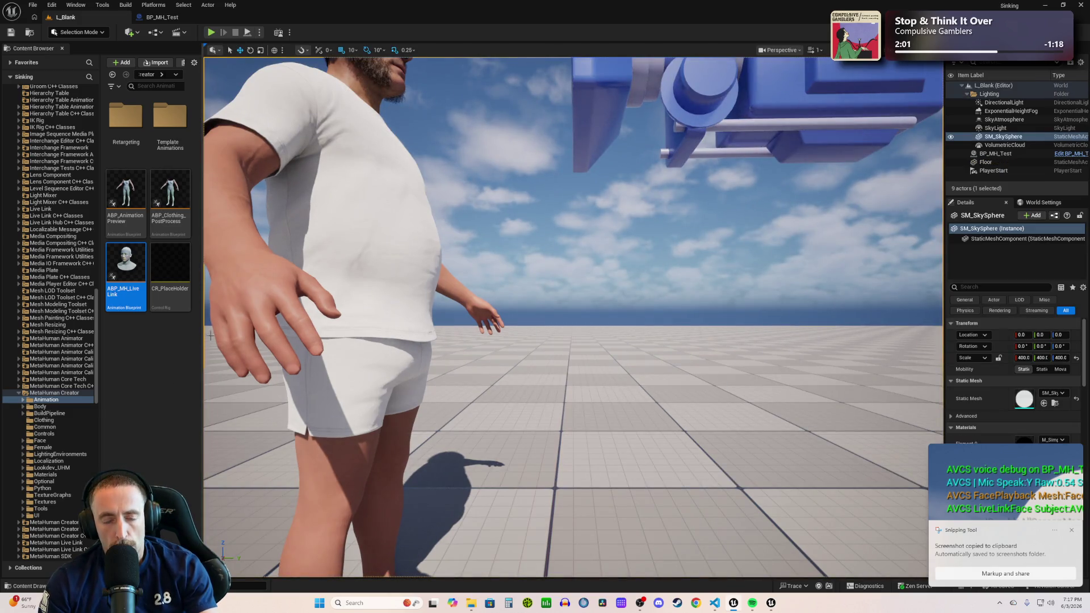
- Send Codex the debug screenshot, noting it's cut off and play tests show no real change
left_click(715, 603)
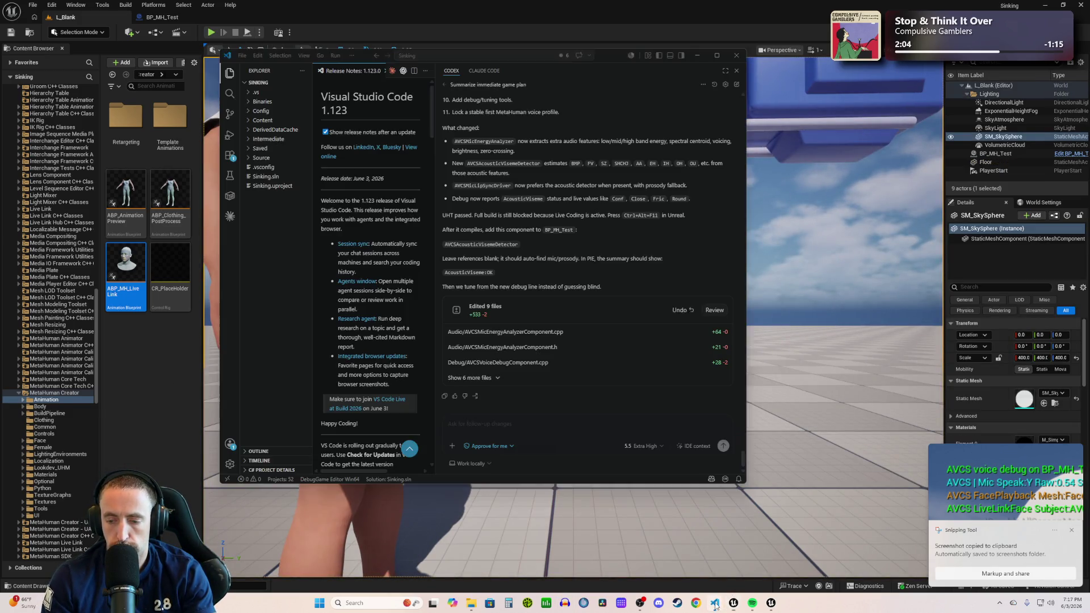
type("debug")
type("ine sc")
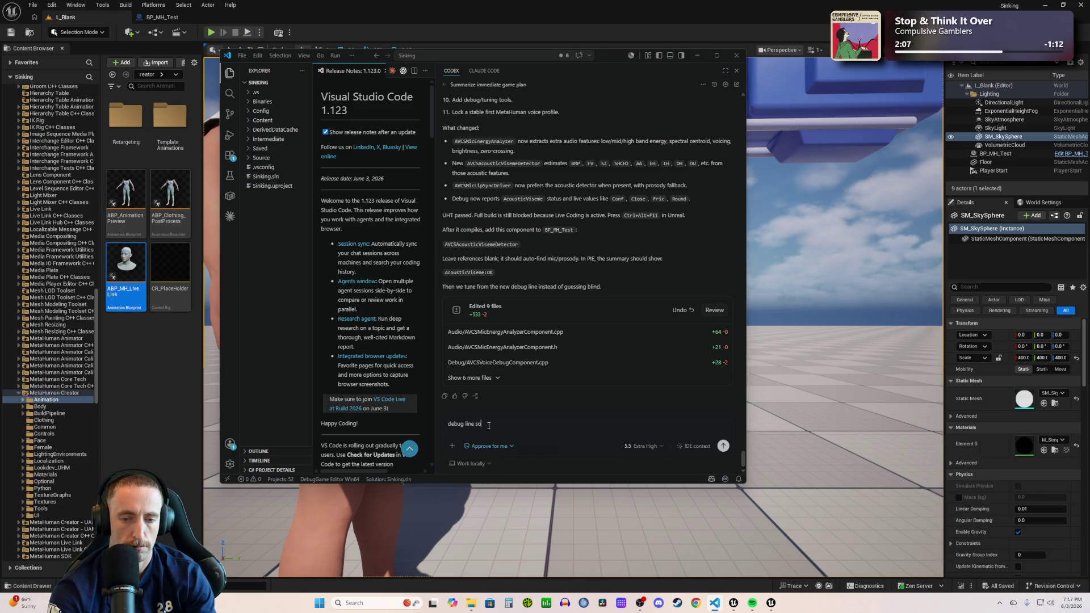
key("BackSpace")
type("o long it's g")
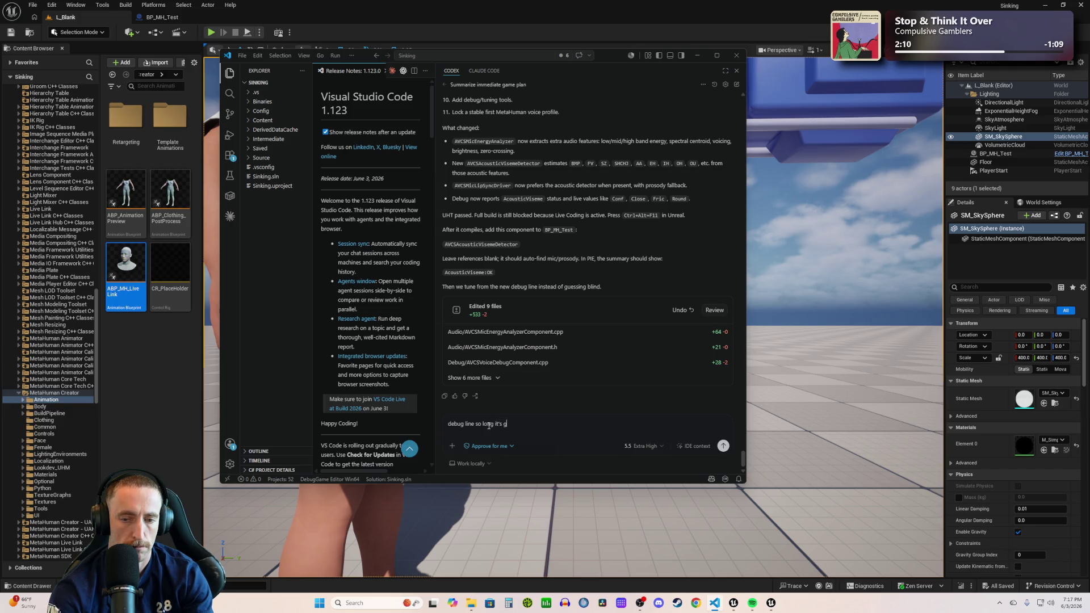
type("etting cuoff")
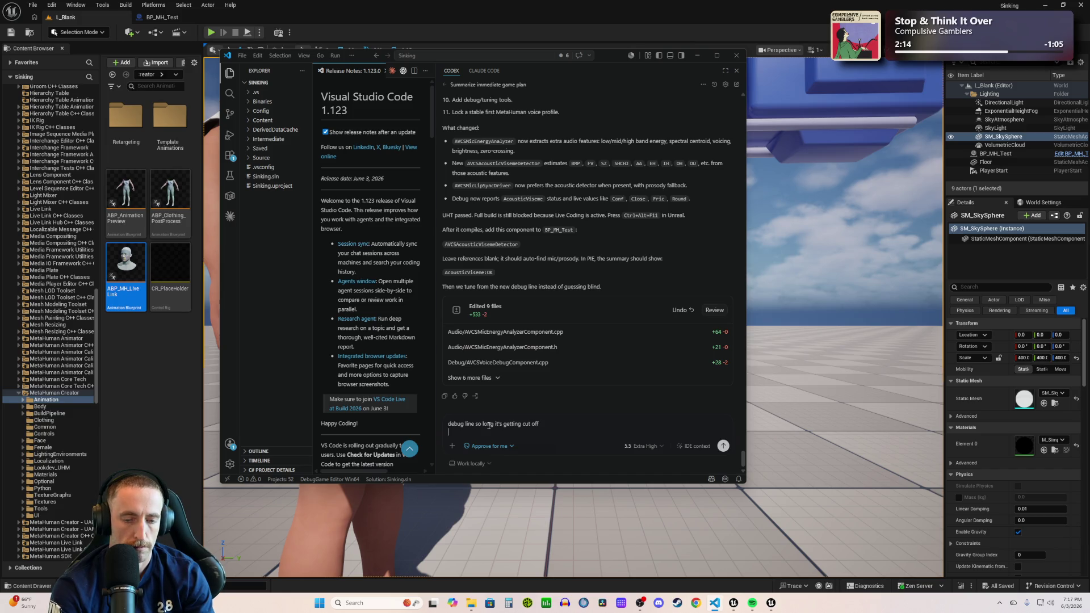
key("ctrl+v")
key("shift+Return")
type("st")
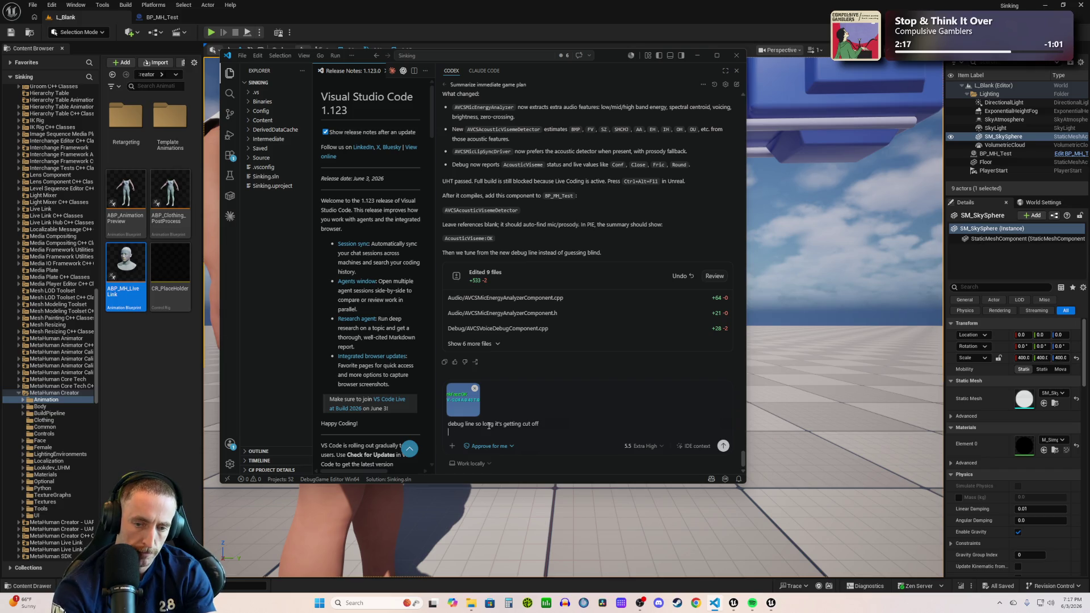
key("BackSpace")
key("BackSpace")
key("BackSpace")
key("shift+Return")
type("not sure what I")
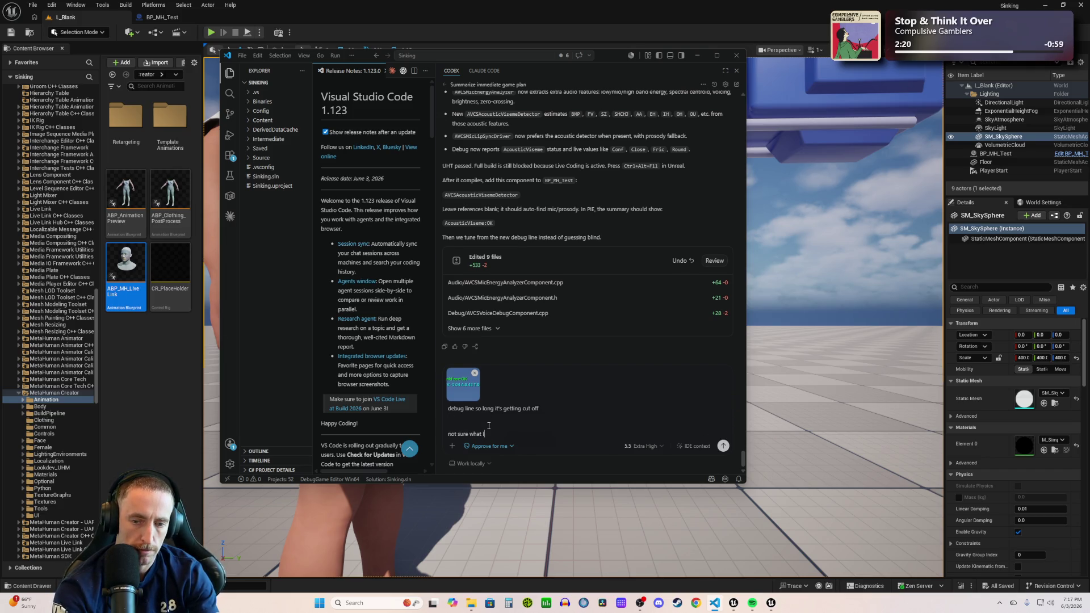
type("'m suppose")
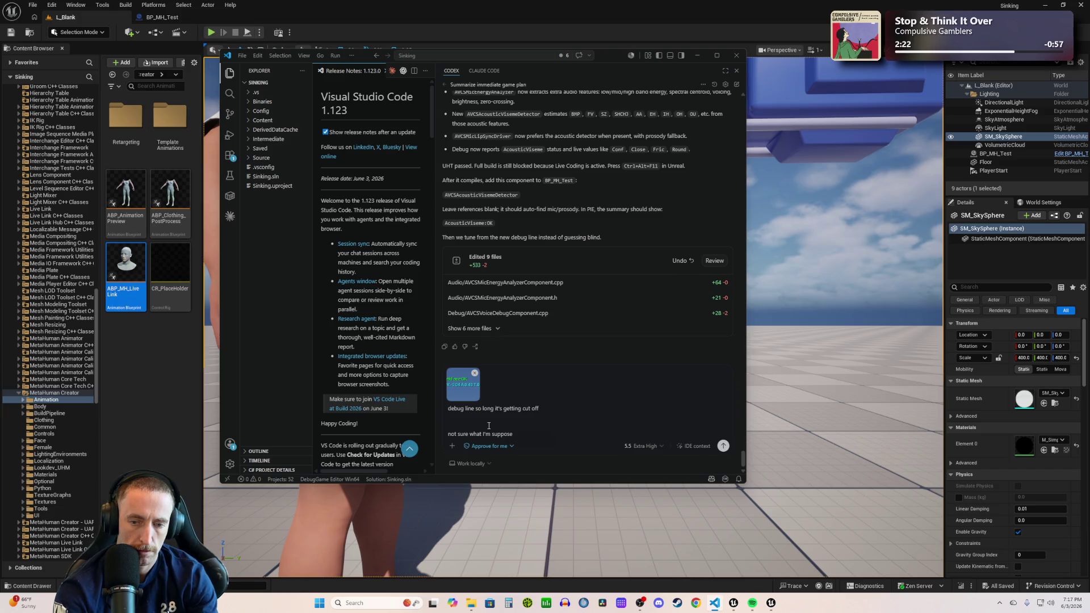
type("d to expect but")
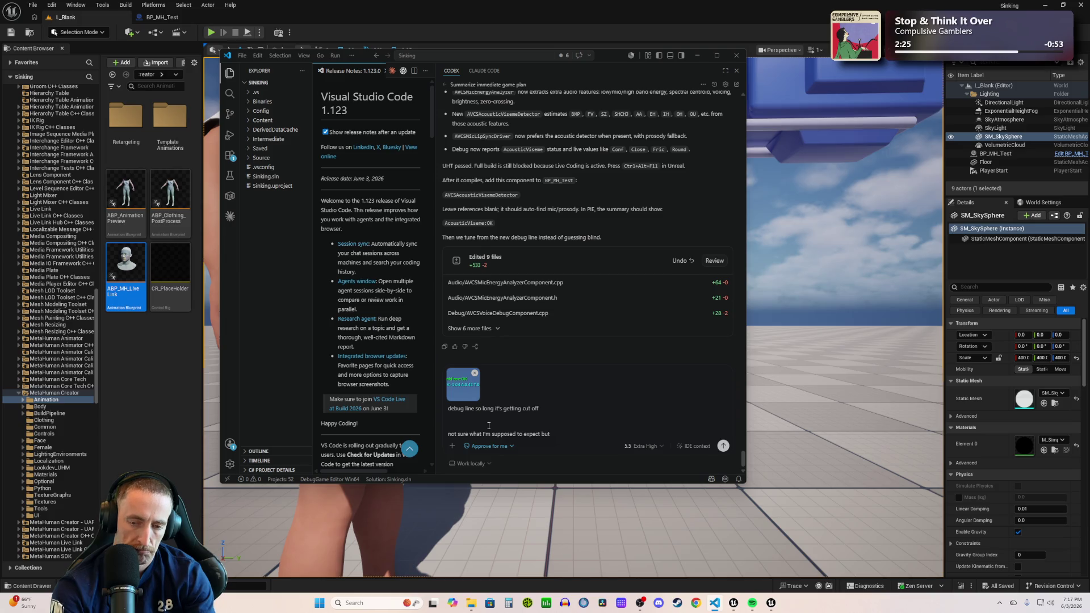
type(" still no real change in play test")
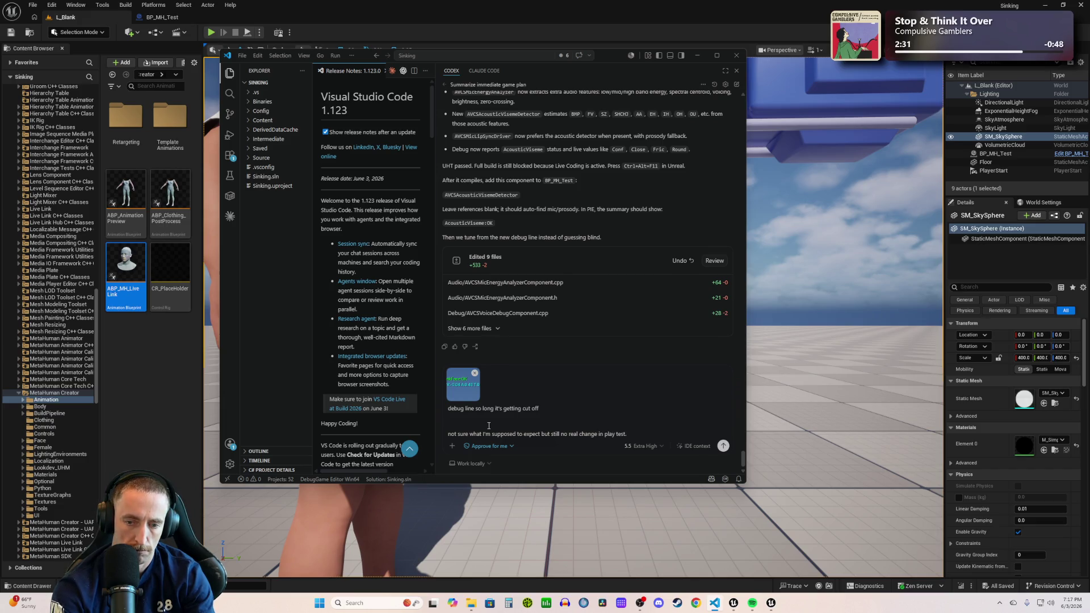
type(" in terms")
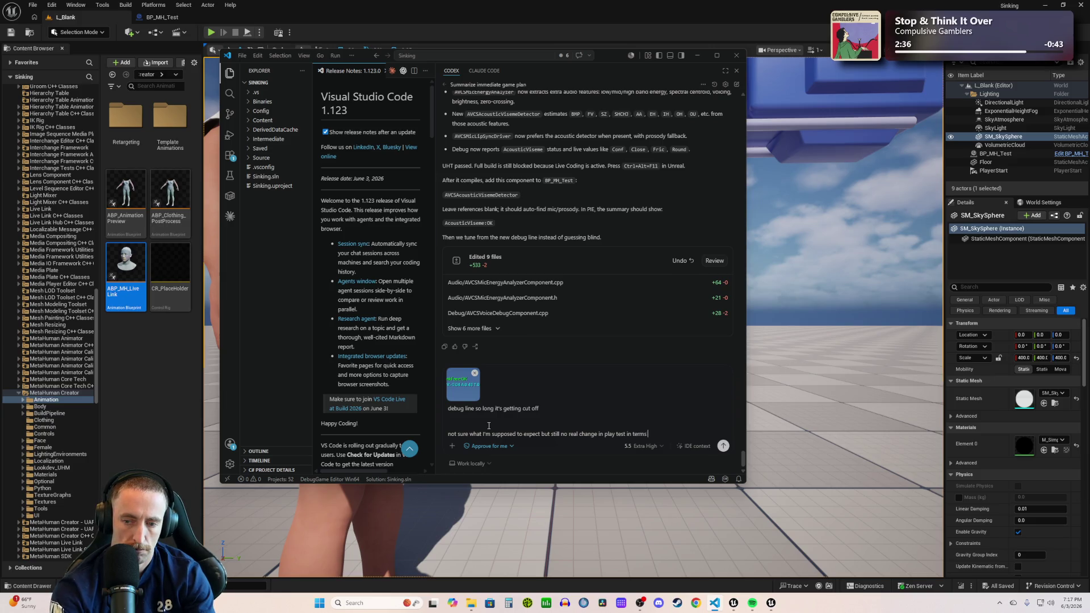
type(" of what the")
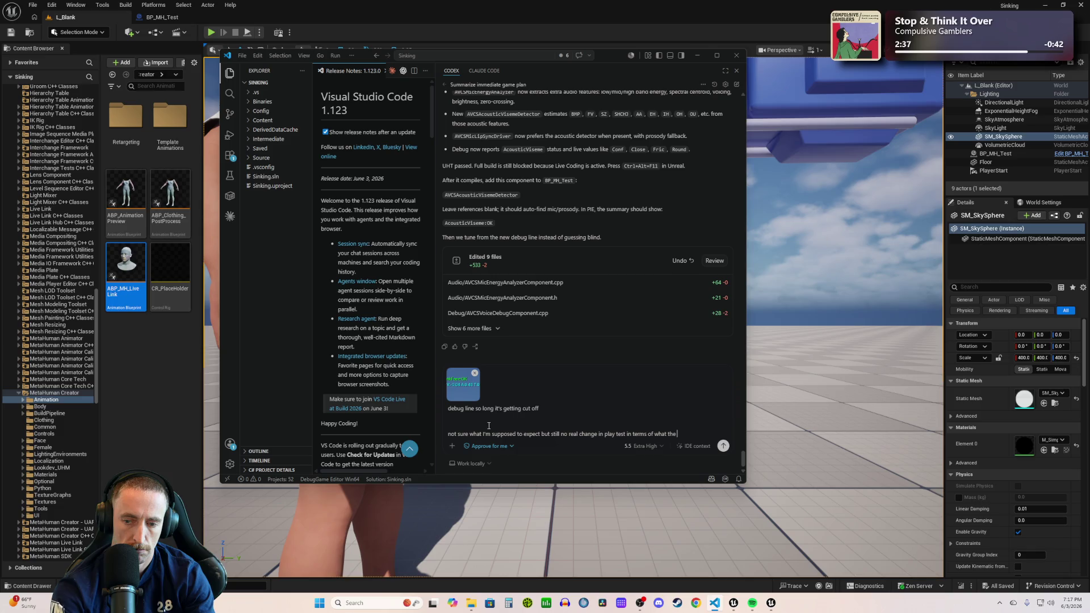
type(" MH actua")
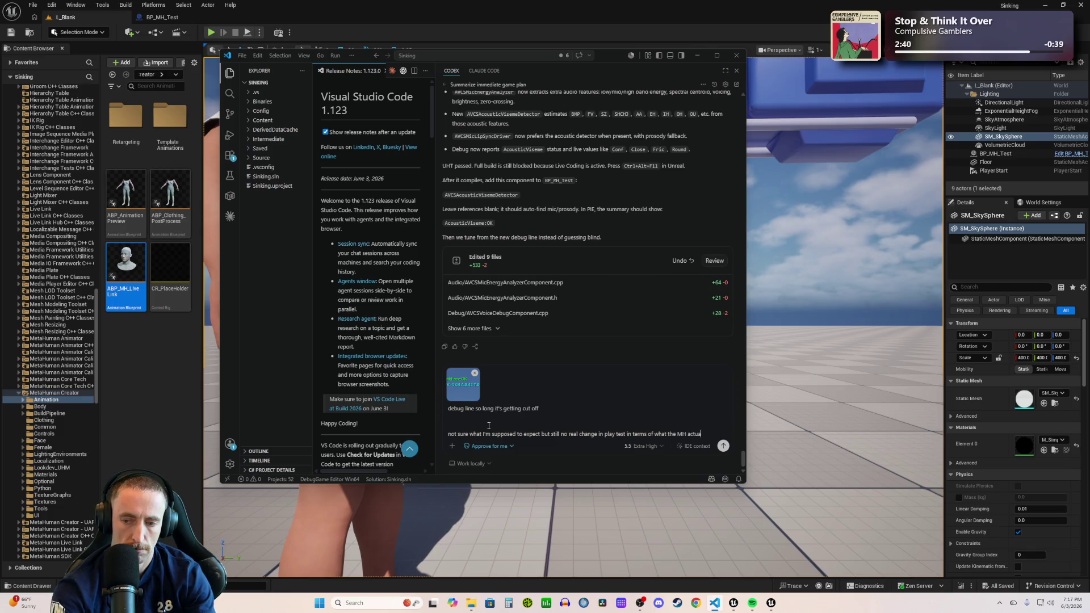
type("lly does")
key("Return")
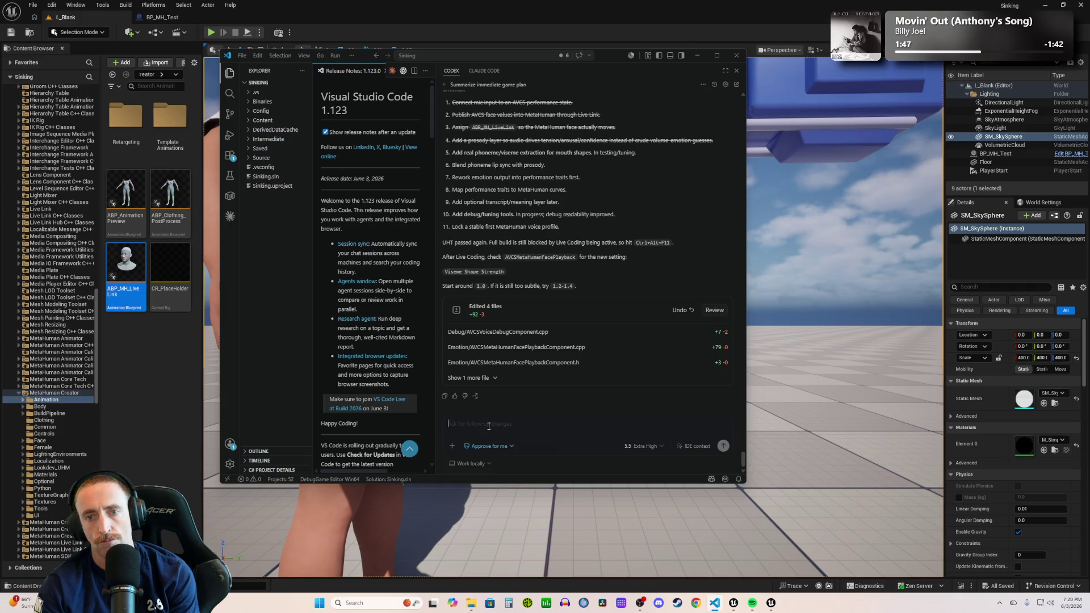
- Review Codex's four-file Viseme Shape Strength summary and place the cursor in the follow-up box
left_click(489, 425)
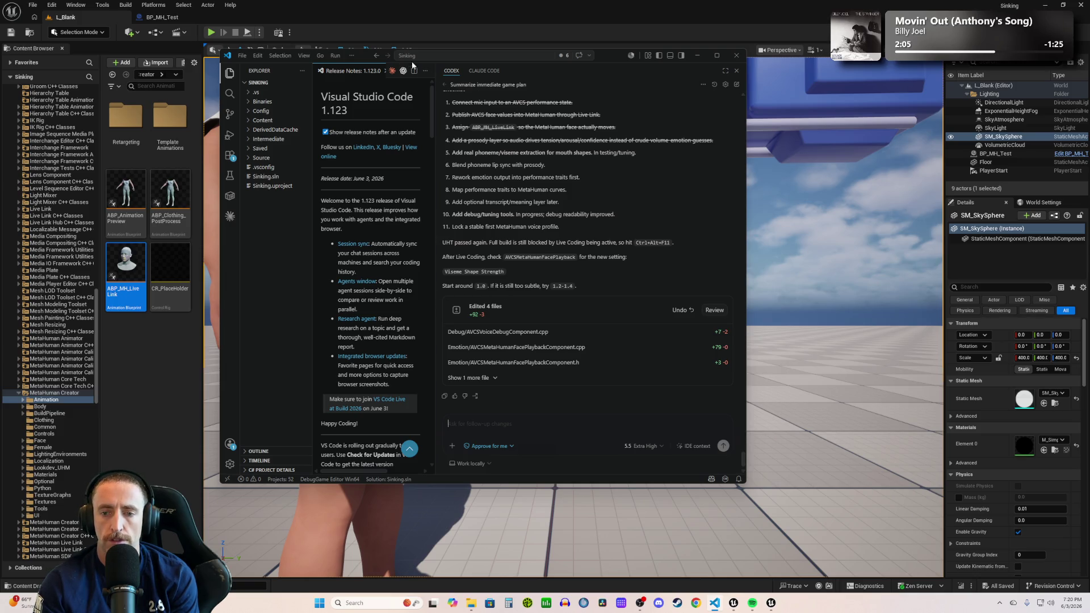
- Minimize VS Code, live-compile the Viseme Shape Strength changes, and return to BP_MH_Test
left_click(322, 8)
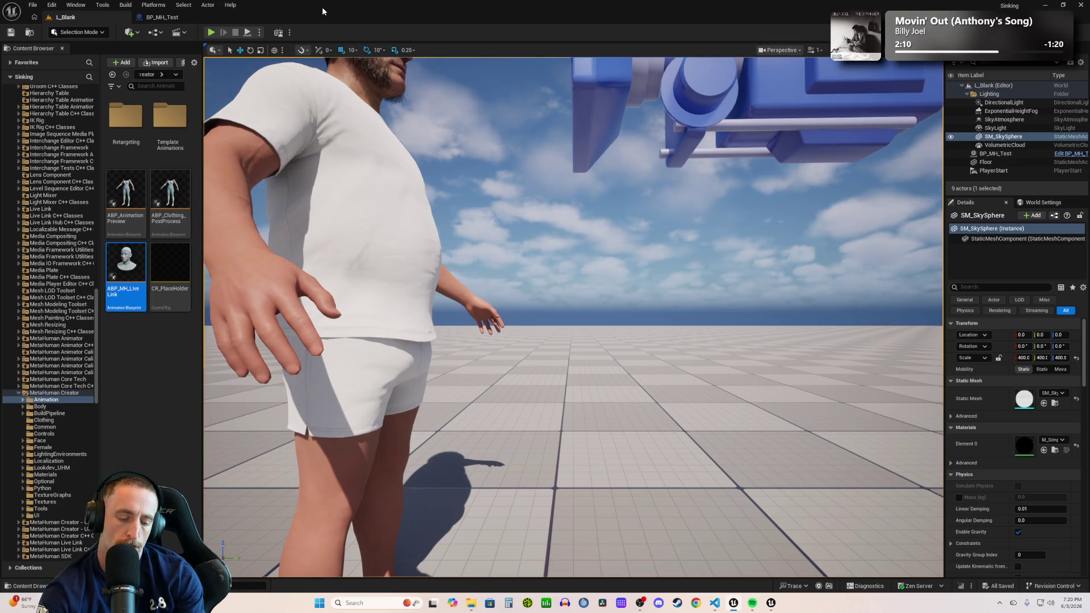
key("ctrl+alt+F11")
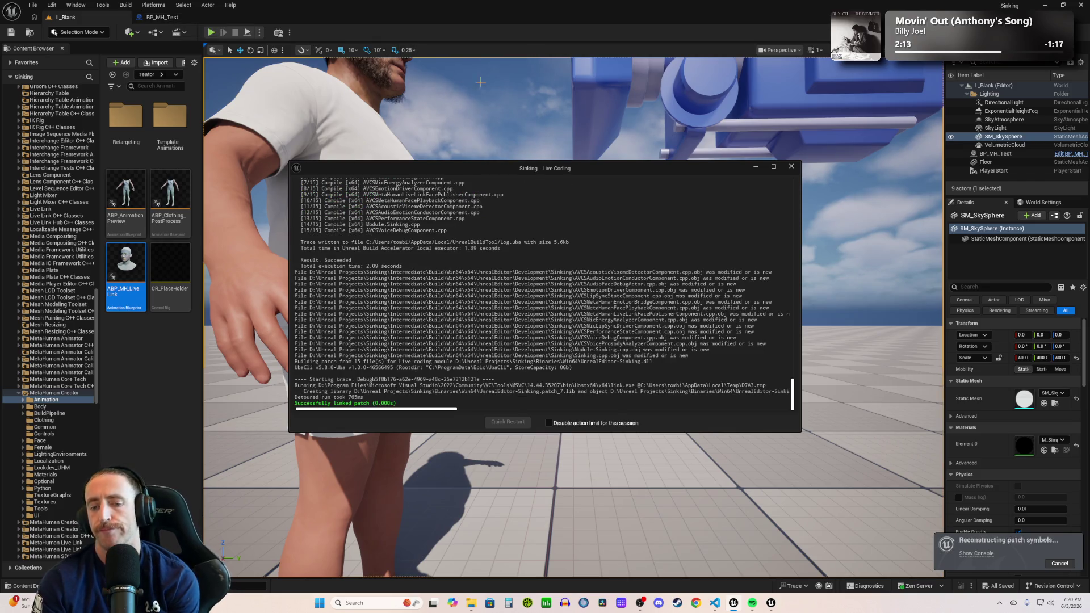
left_click(791, 167)
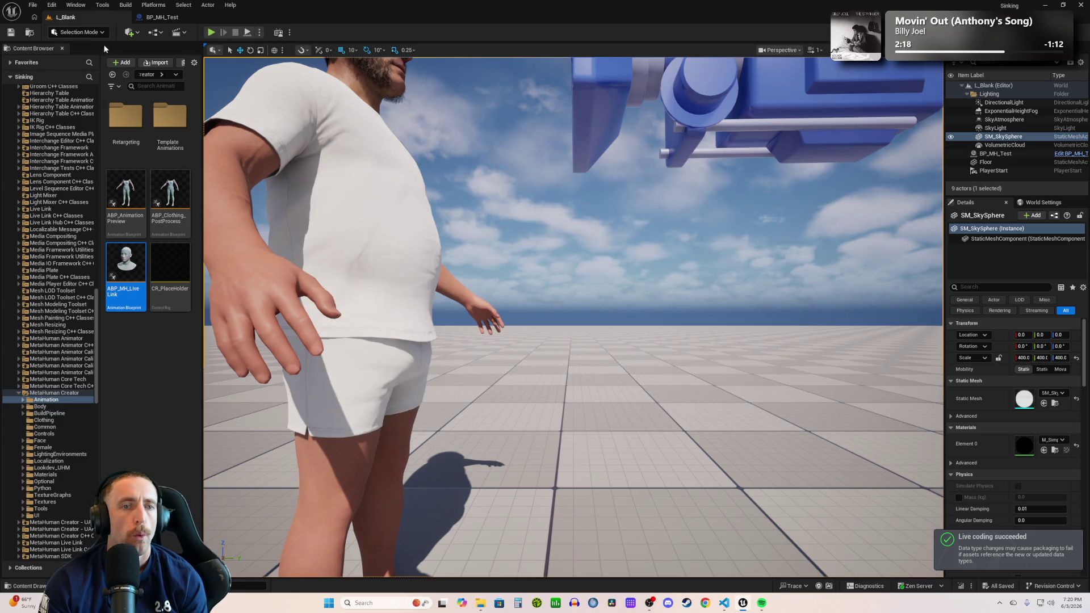
left_click(162, 18)
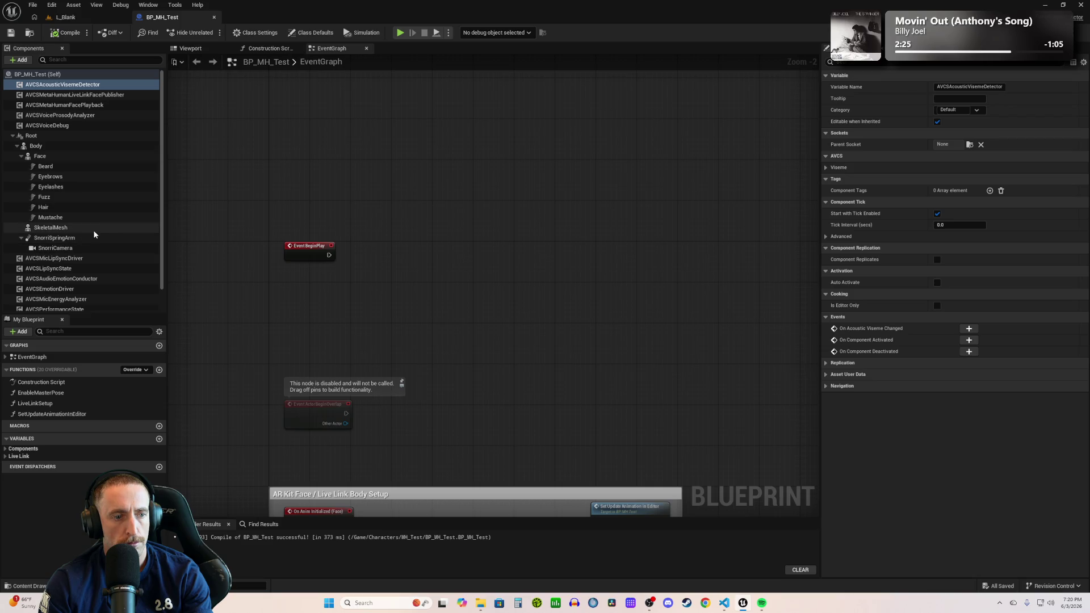
- Set the AVCSMetaHumanFacePlayback component's Viseme Shape Strength to 1.1 in BP_MH_Test
key("alt+Tab")
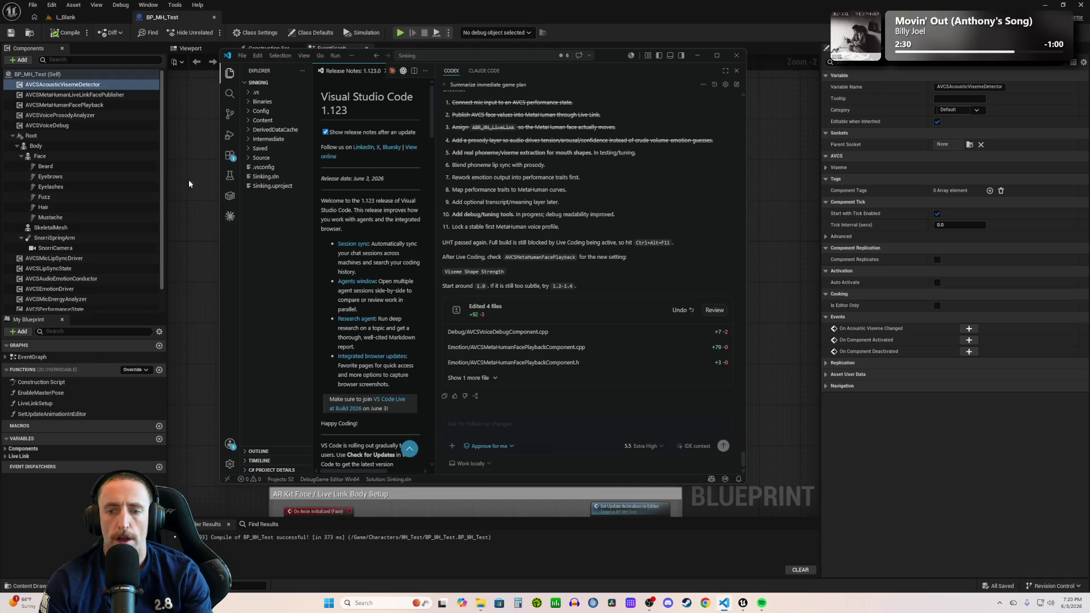
left_click(48, 106)
left_click(942, 61)
type("visem")
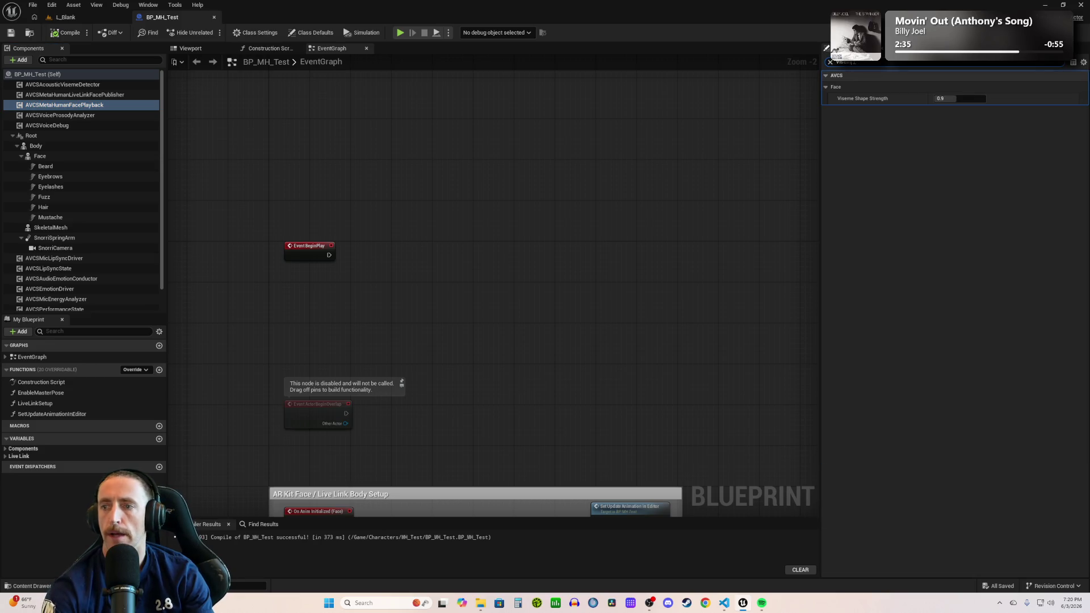
left_click_drag(954, 102, 955, 101)
left_click(954, 101)
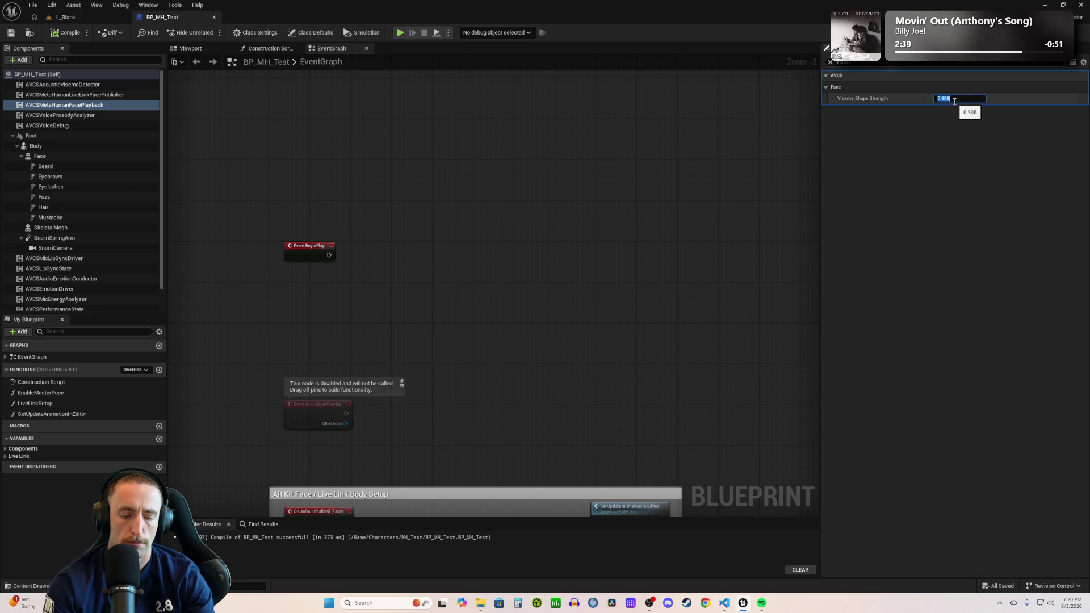
type("1.1")
key("Return")
- Recompile BP_MH_Test twice to clear the warning and go back to L_Blank
left_click(63, 33)
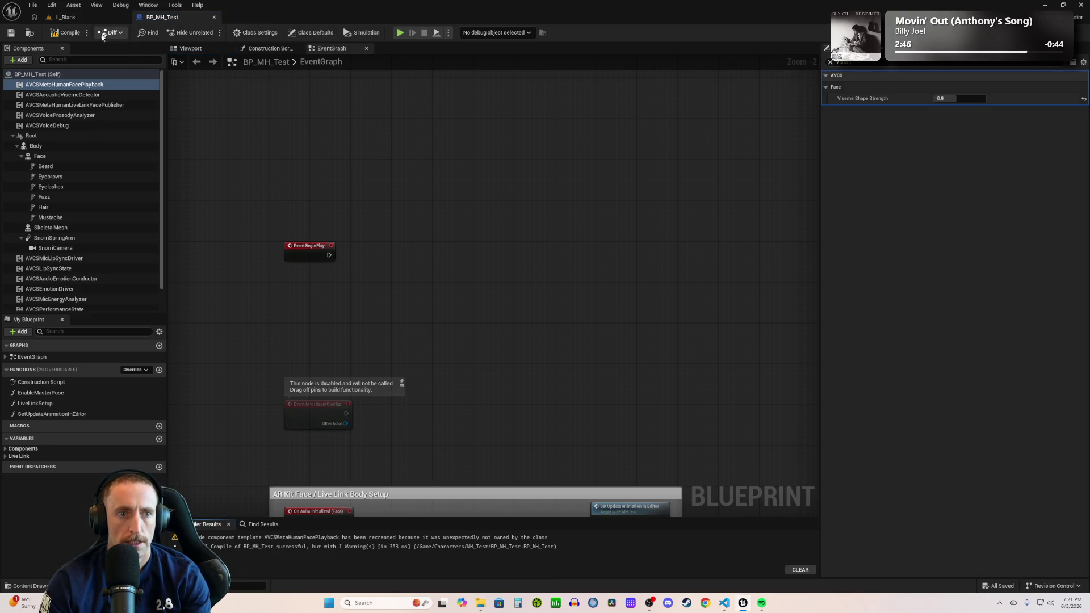
left_click(61, 32)
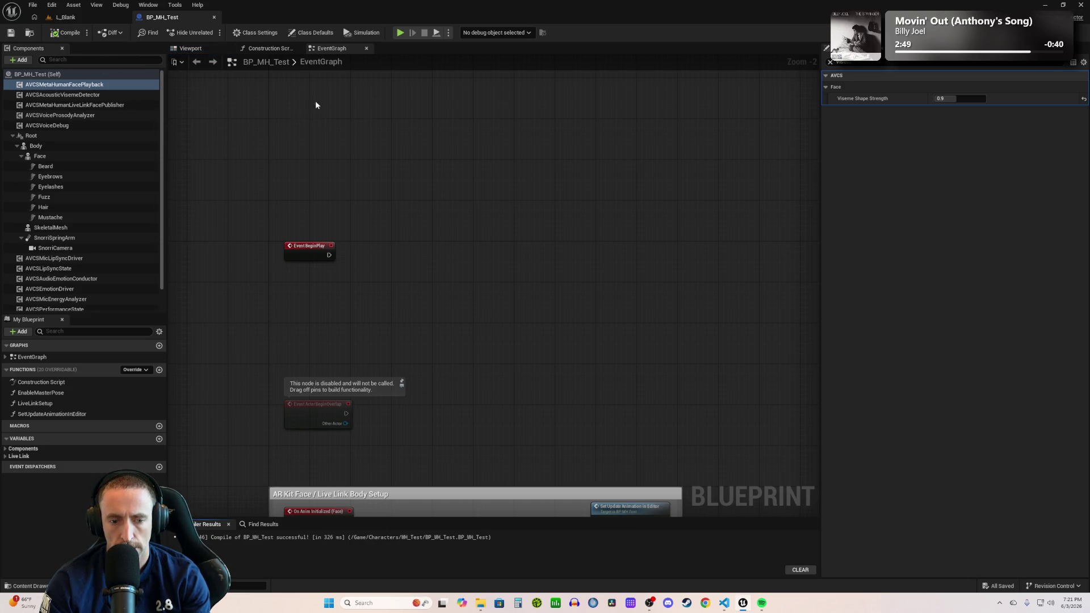
left_click(67, 18)
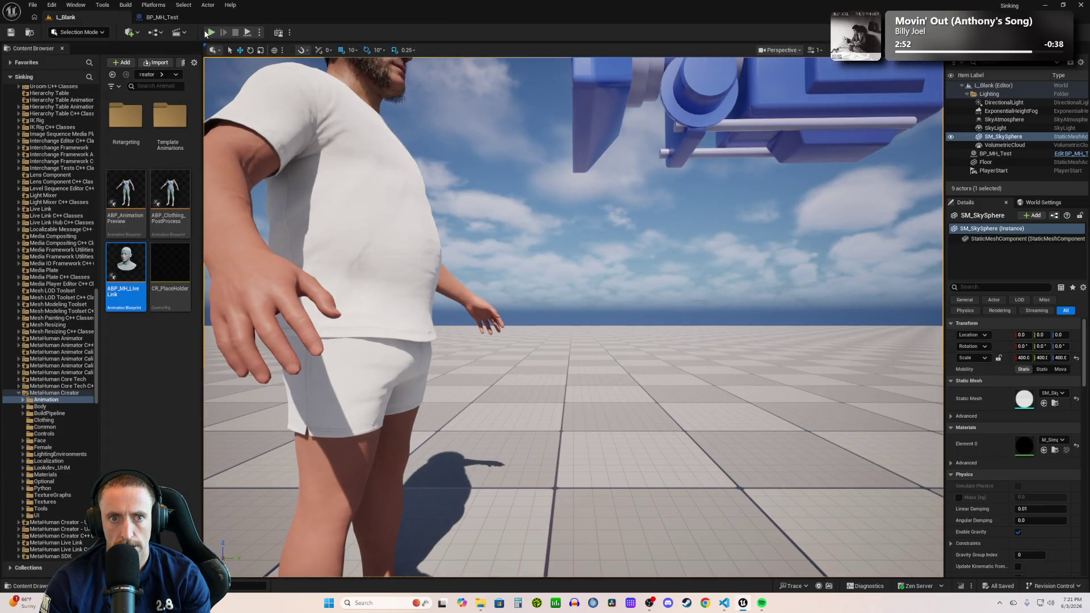
- Play-test L_Blank to watch the MetaHuman's face, then stop and return to Codex
left_click(209, 33)
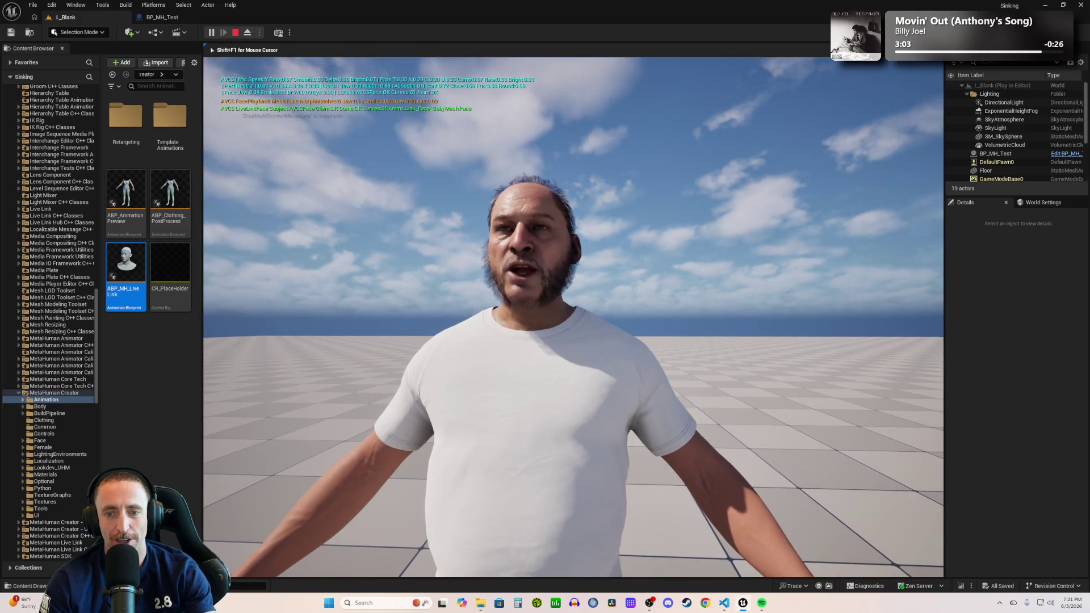
key("Escape")
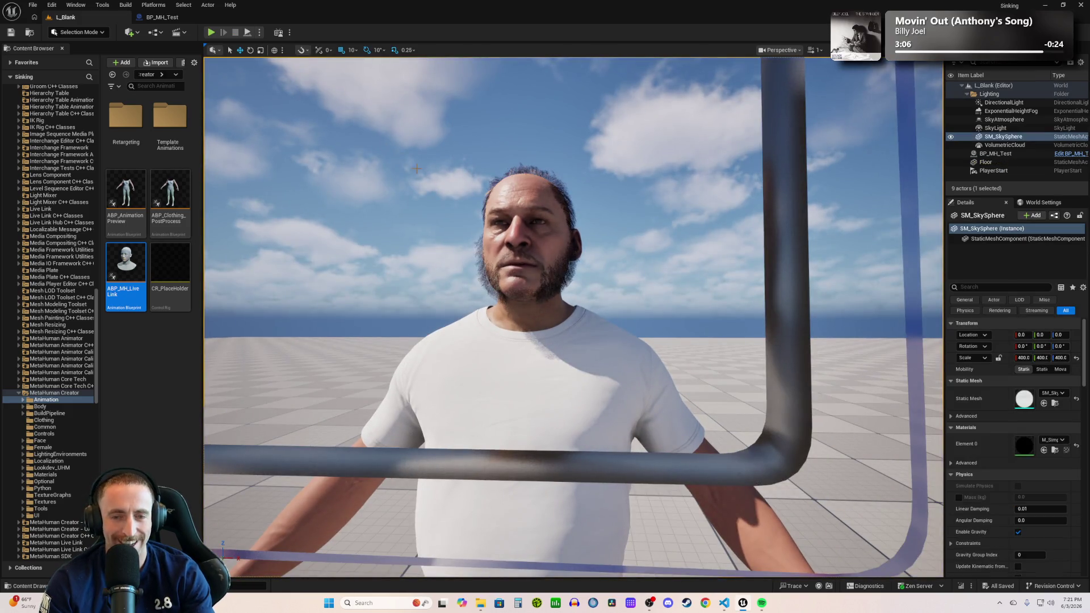
key("alt+Tab")
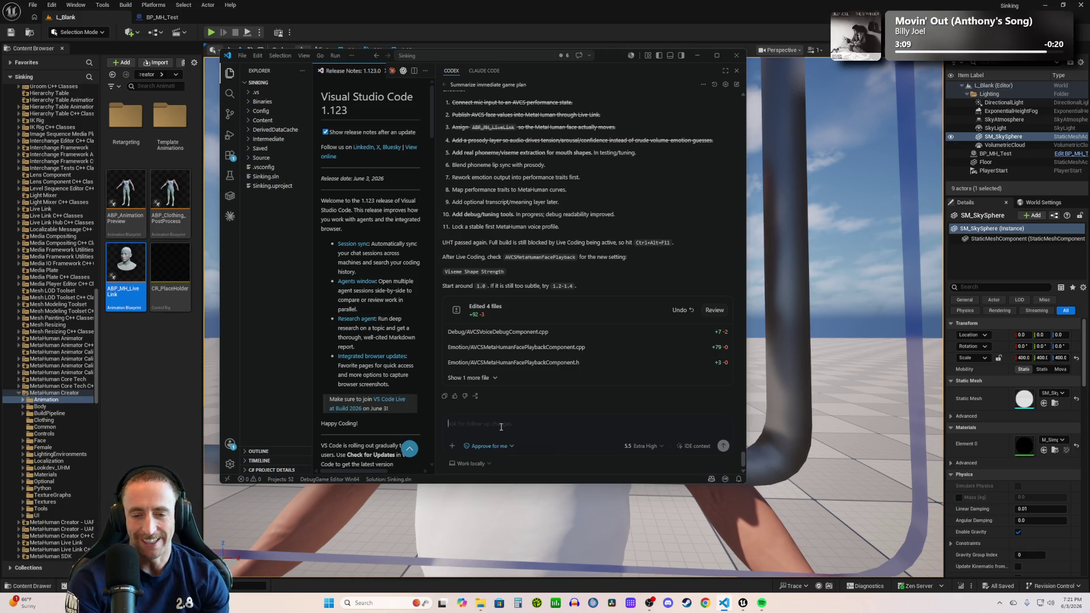
- Draft 'the MH face just makes a singular mouth shape based' for Codex and start another play test
type("the MH")
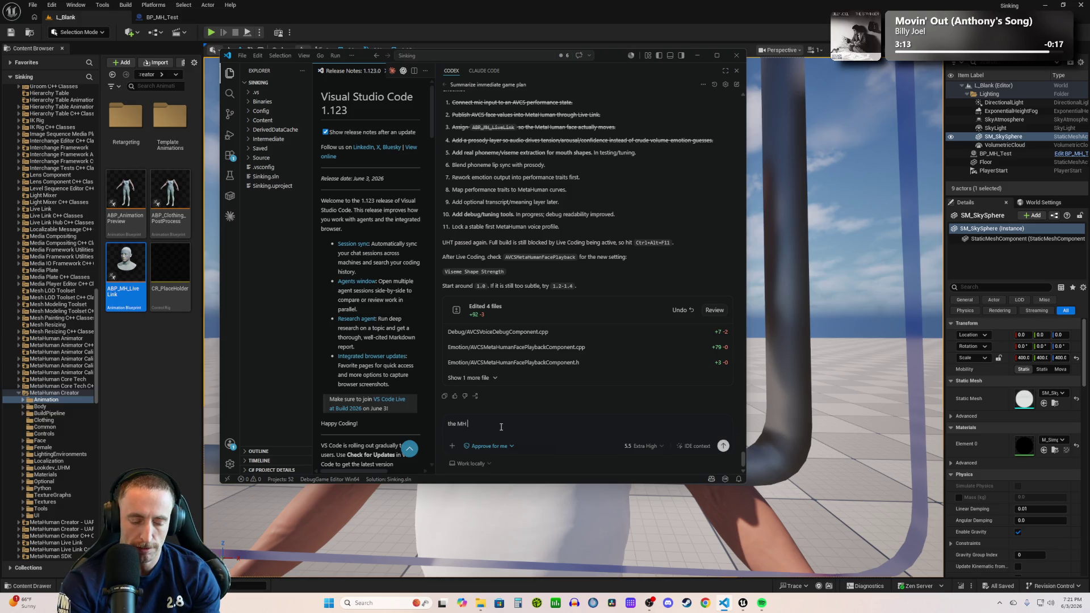
type(" face just")
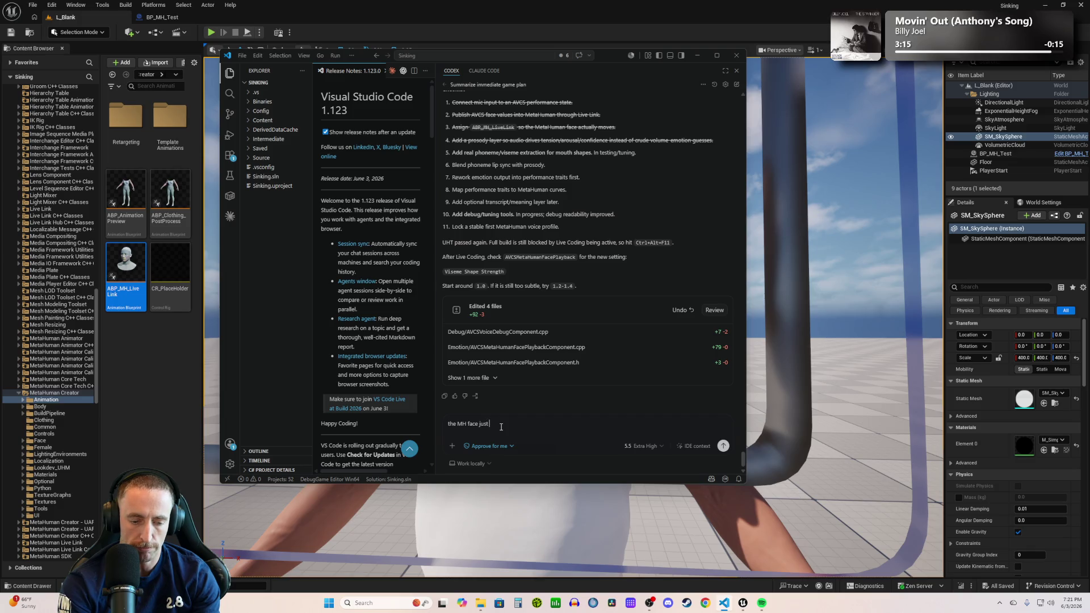
type(" makes a singlu")
key("BackSpace")
key("BackSpace")
type("u")
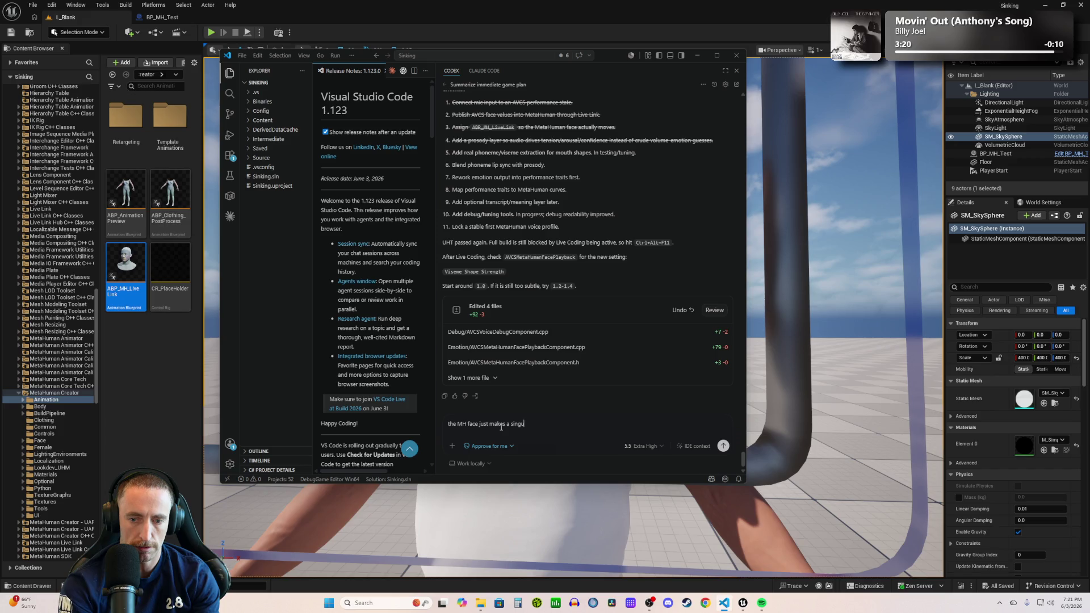
type("lar mouth sha")
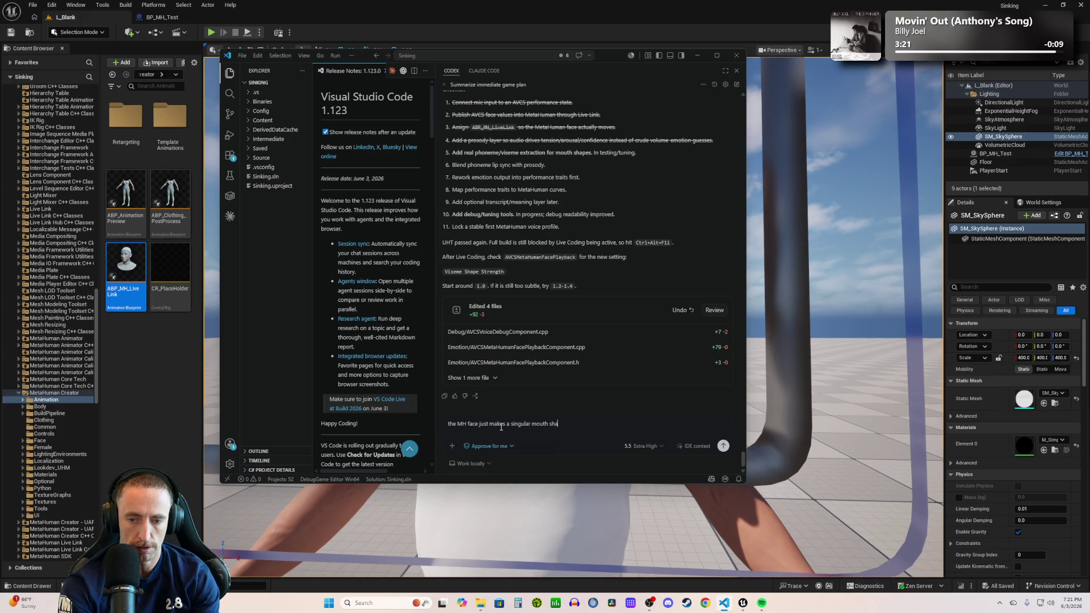
type("pe basewd")
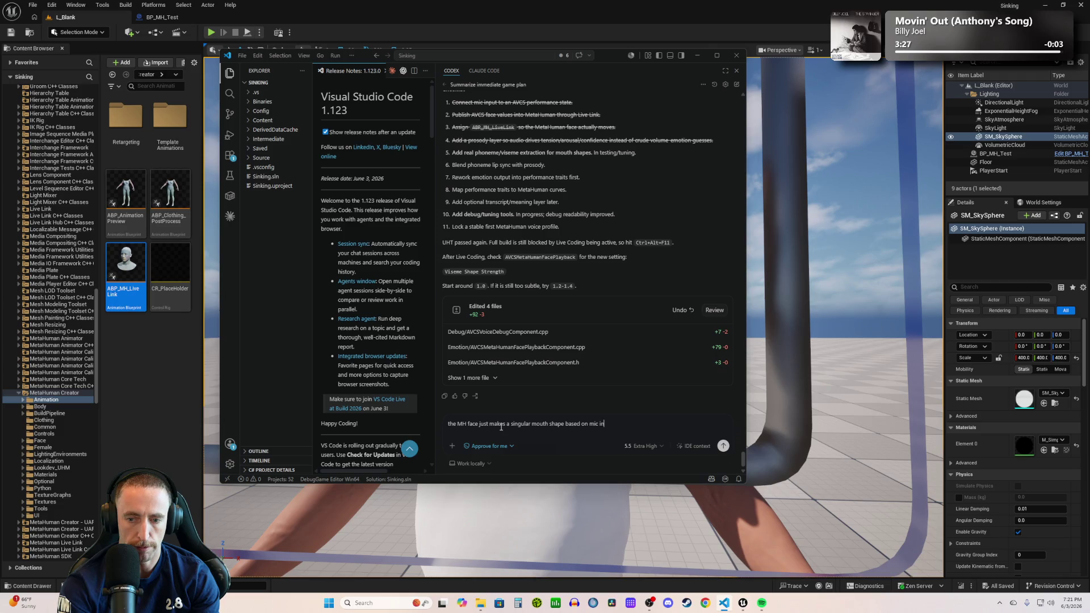
left_click(520, 7)
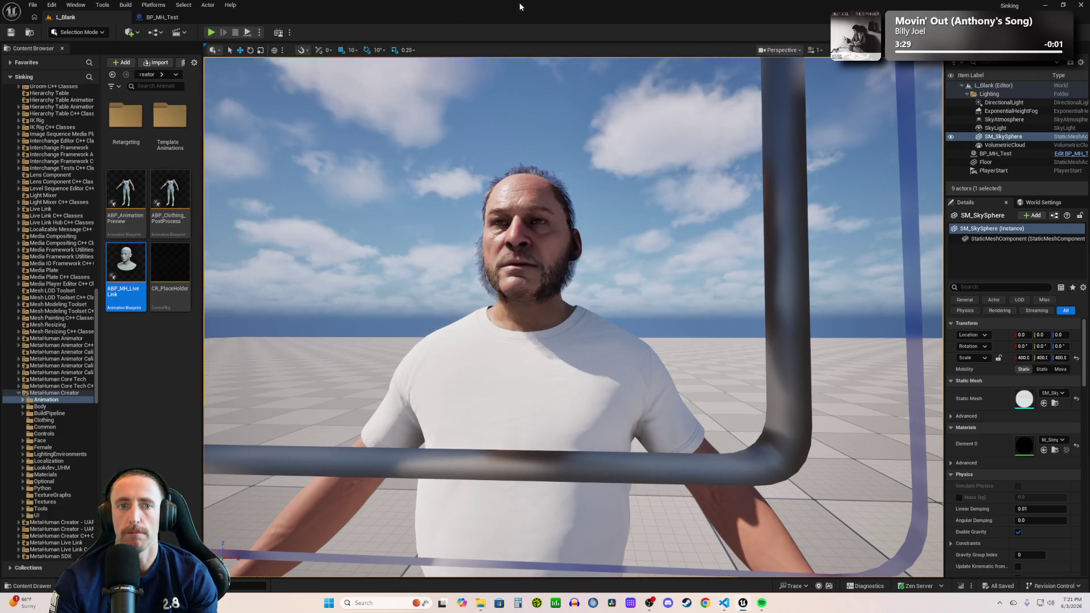
left_click(211, 33)
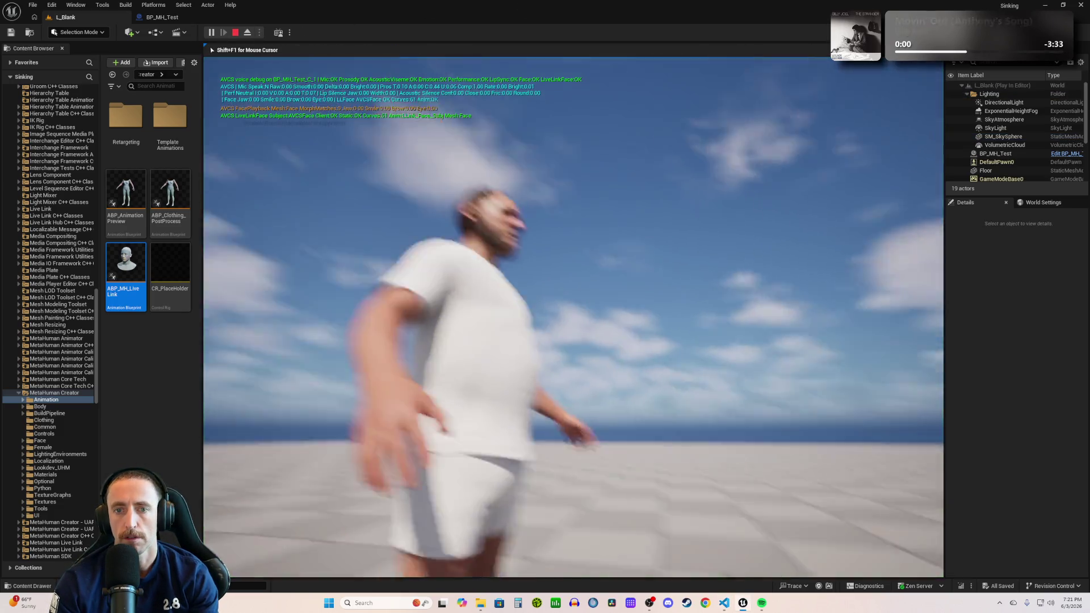
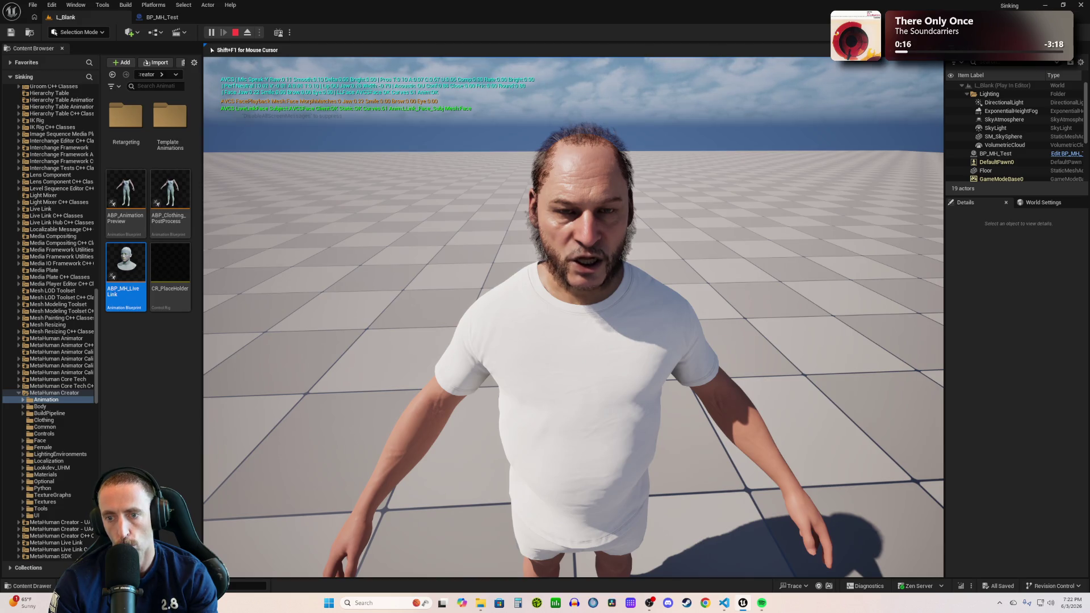
- Stop the MetaHuman play test and switch to the Codex chat in VS Code
key("Escape")
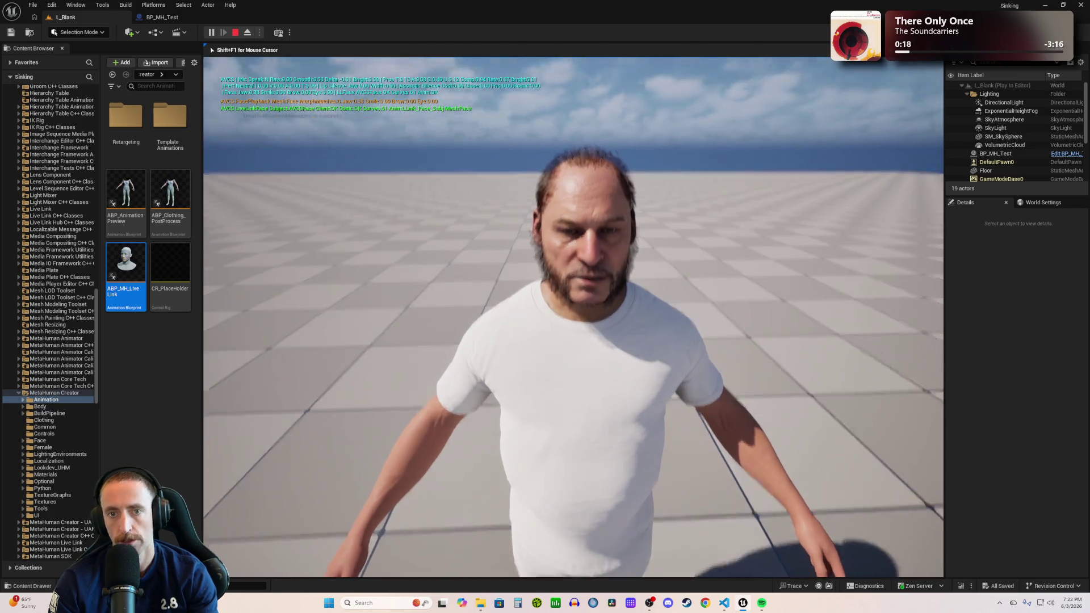
left_click(320, 227)
key("alt+Tab")
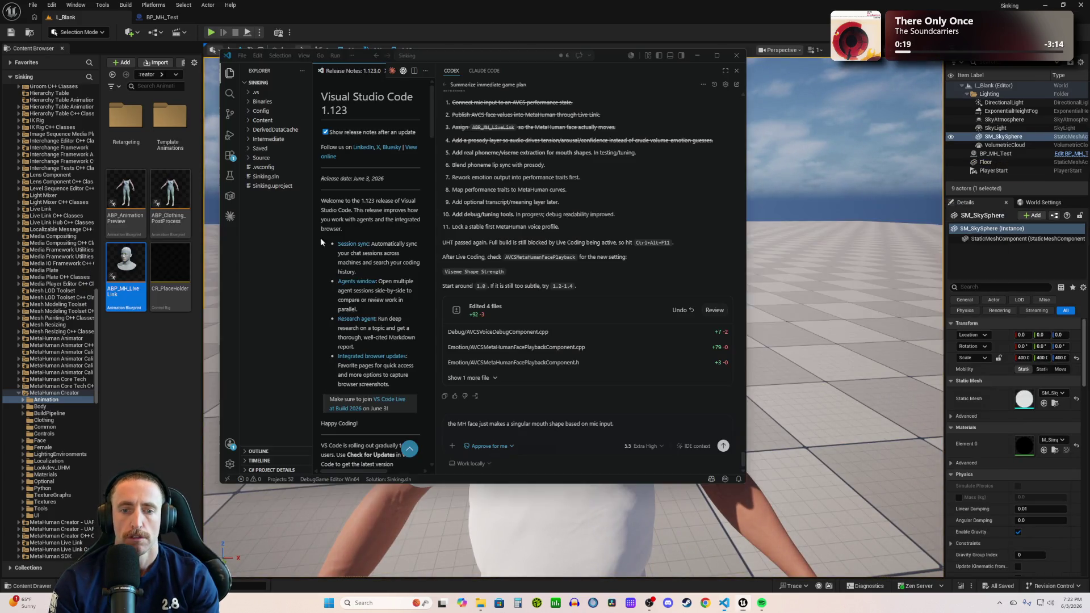
- Tell Codex the lip sync is volume-based, giving only one AH mouth shape, then return to Unreal
type("It appears as if it's")
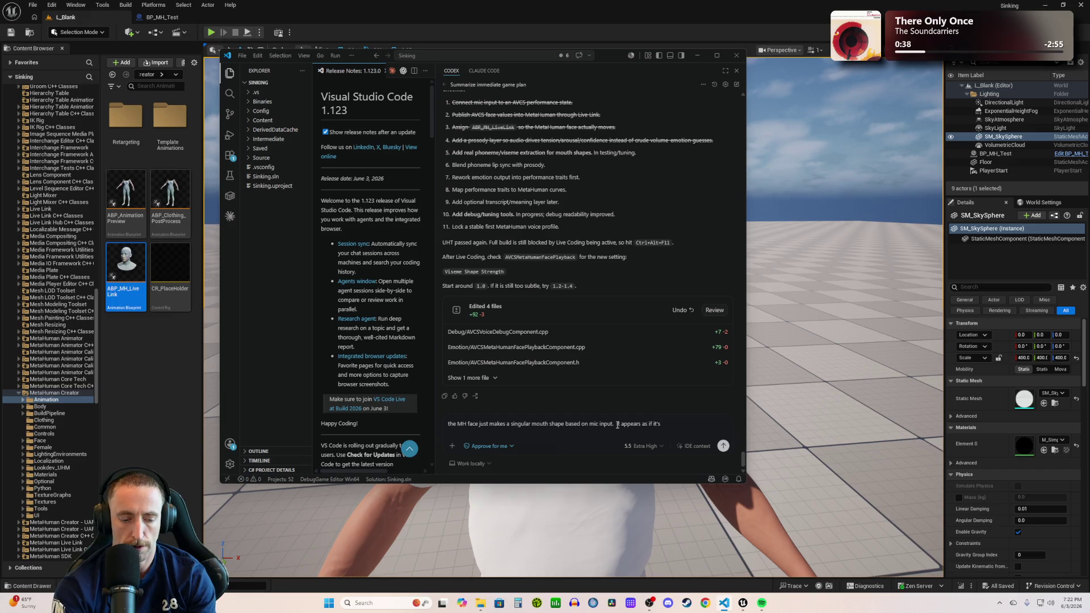
type(" volume based")
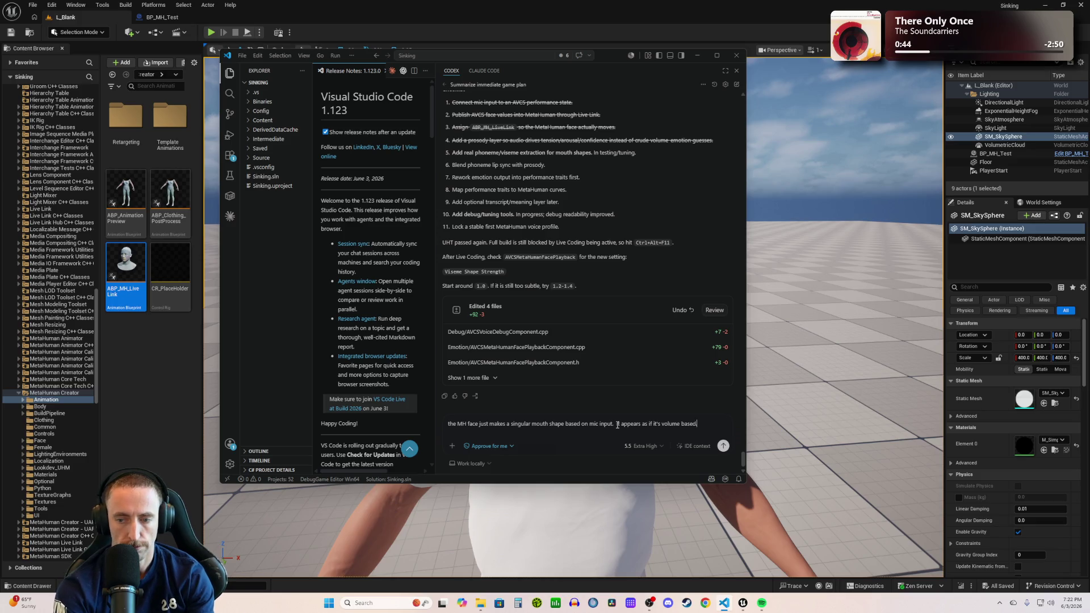
type(". but ther")
type("e is no")
type(" recognition")
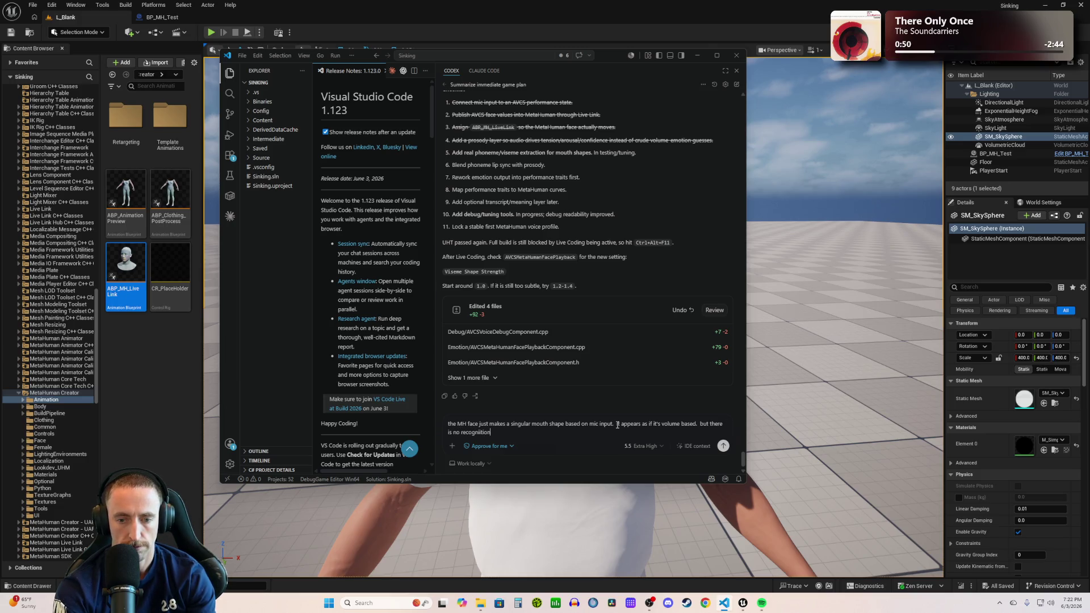
type("tion of")
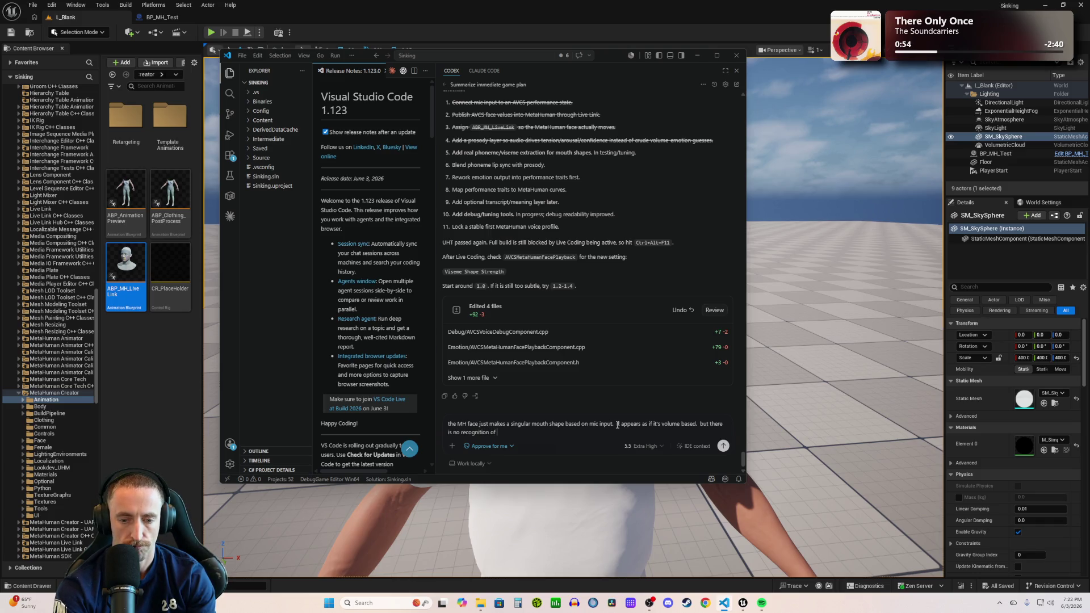
type("pes o")
type("f sound")
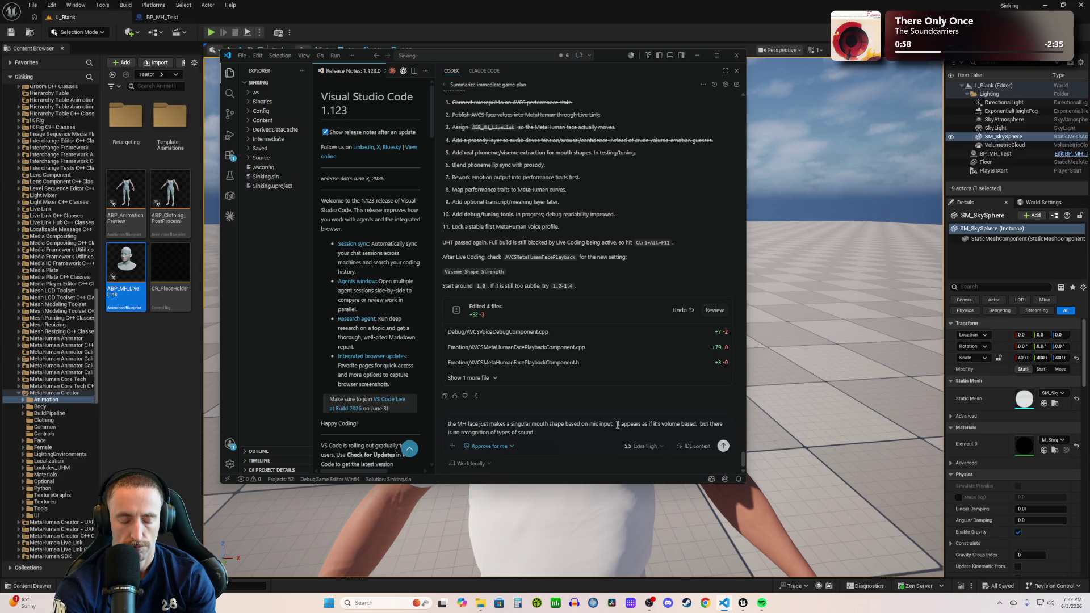
type(", words, o")
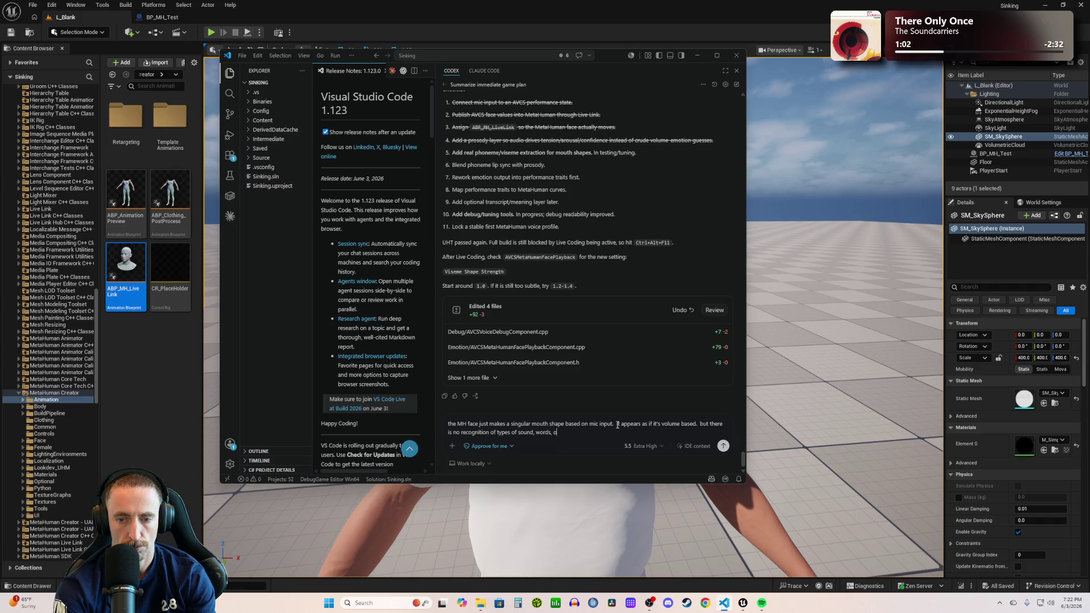
type("r anything o")
type("ther than")
type(" volume. ")
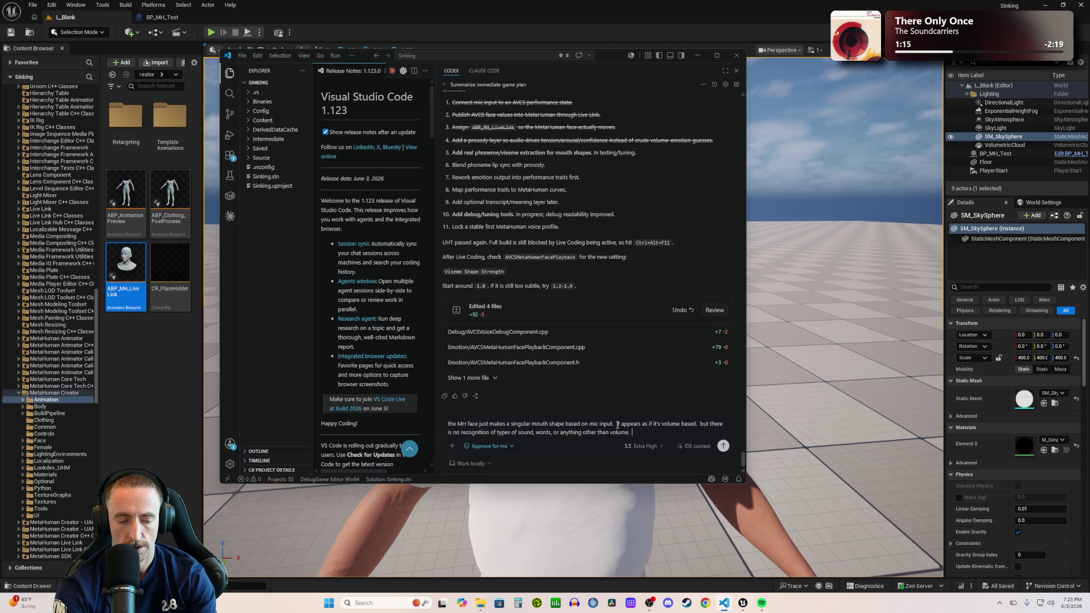
type(" it's just a gradual")
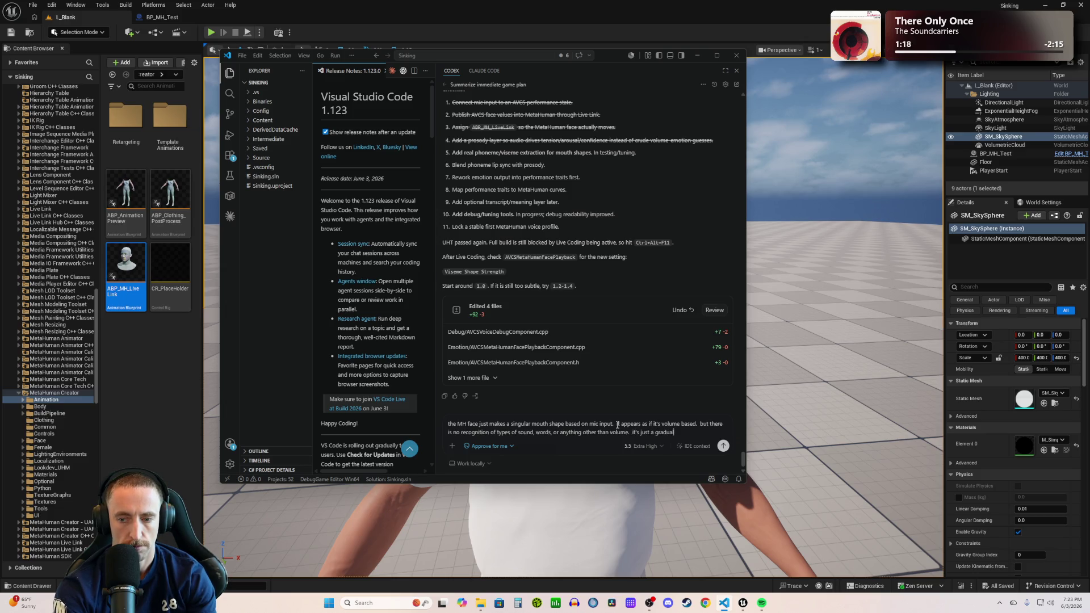
type(" progres")
type("sion in")
type("to a fu")
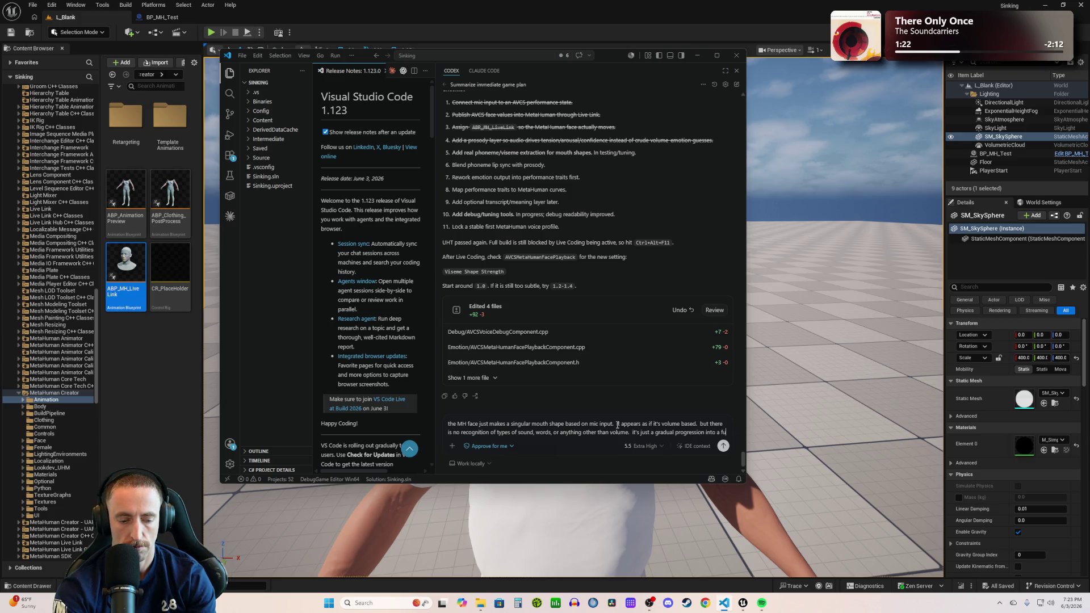
type("ll AH")
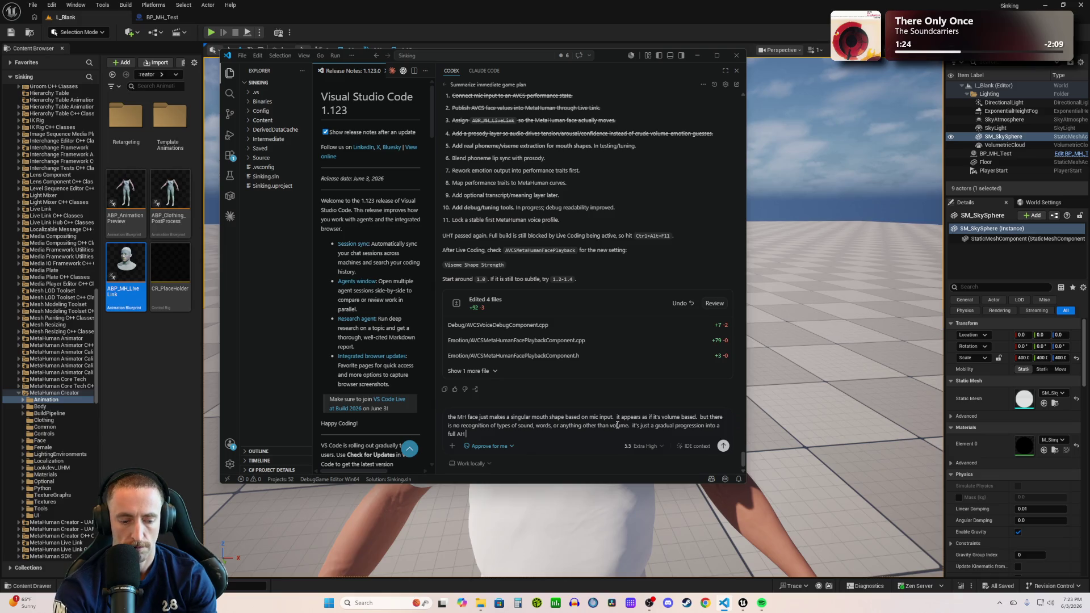
type("phoneme")
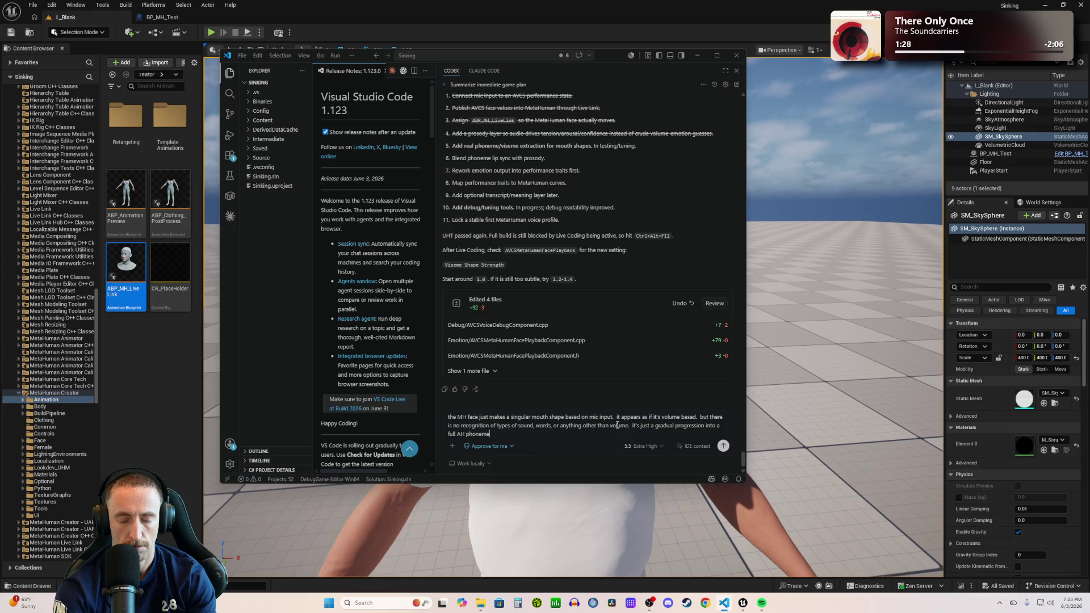
key("BackSpace")
key("BackSpace")
key("BackSpace")
type("outh shape and")
type(" that'")
type("s it")
key("Return")
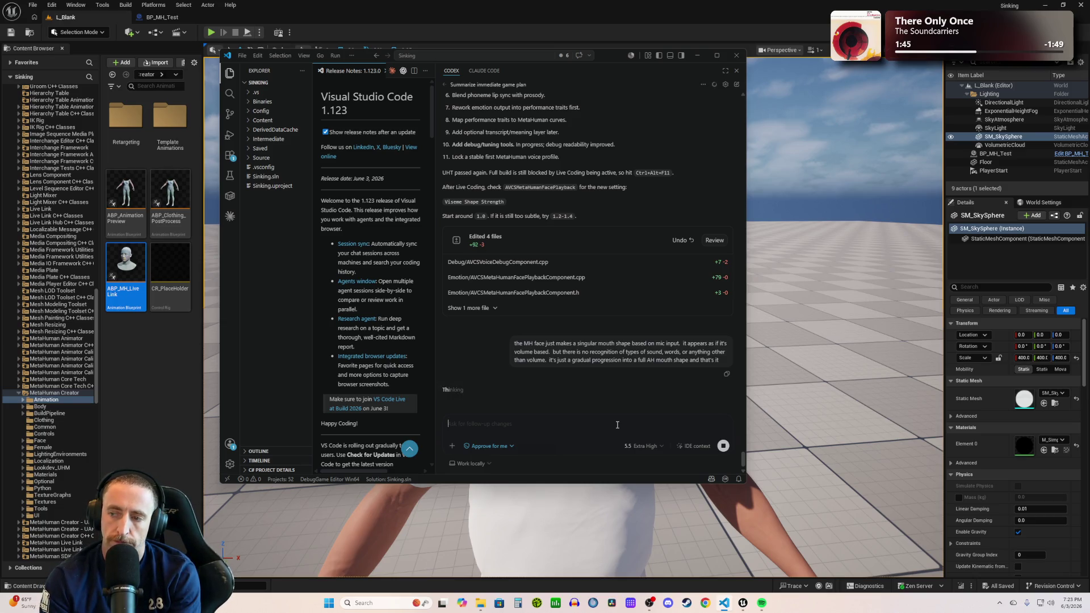
left_click(477, 4)
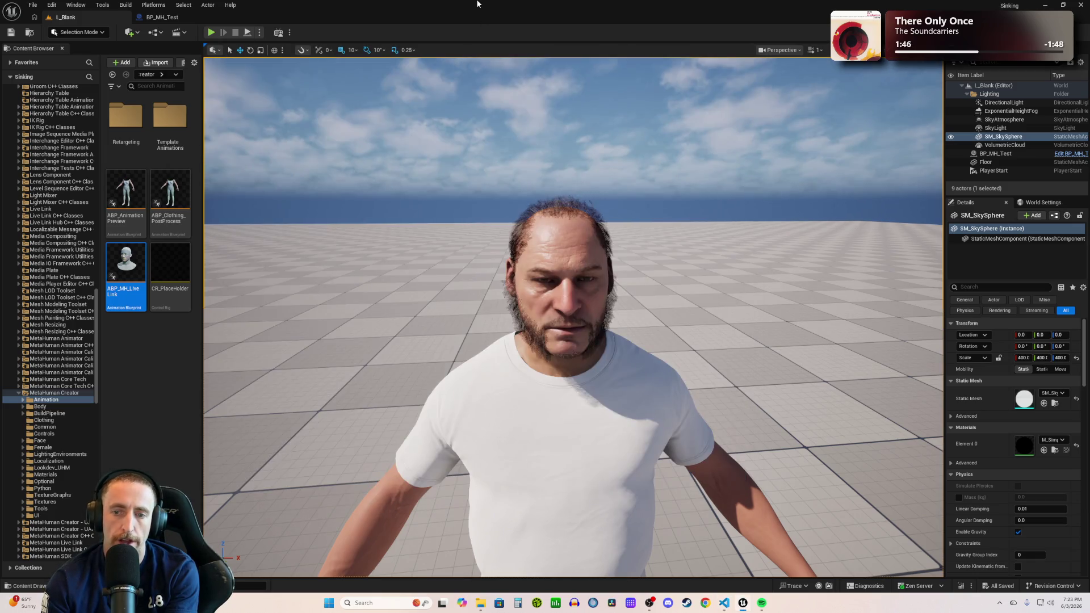
- Briefly play the level to watch the MetaHuman's mouth react to the mic, then stop
left_click(210, 32)
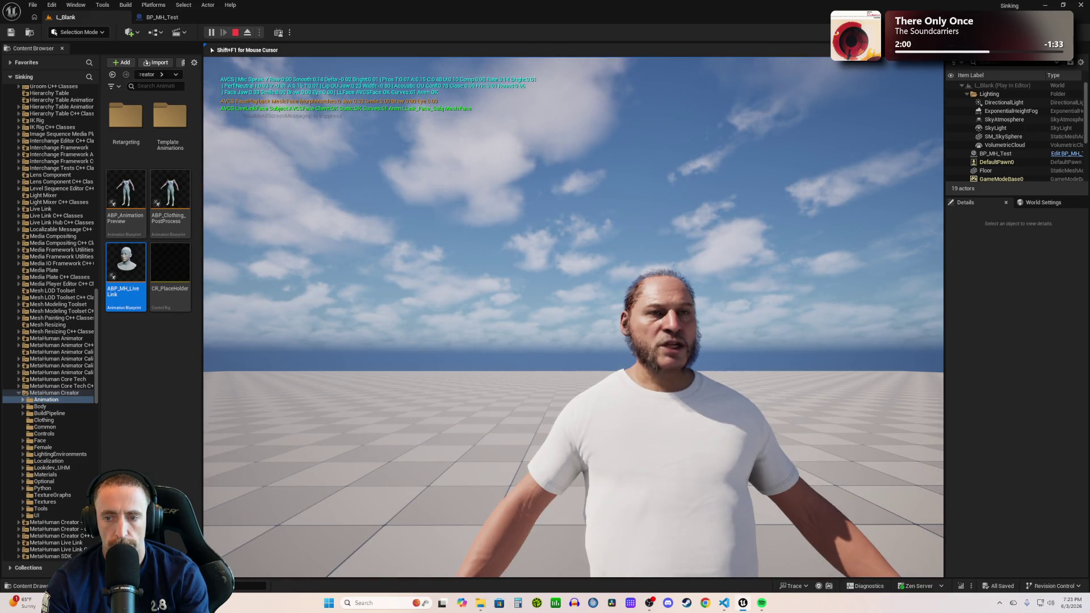
key("Escape")
left_click(503, 263)
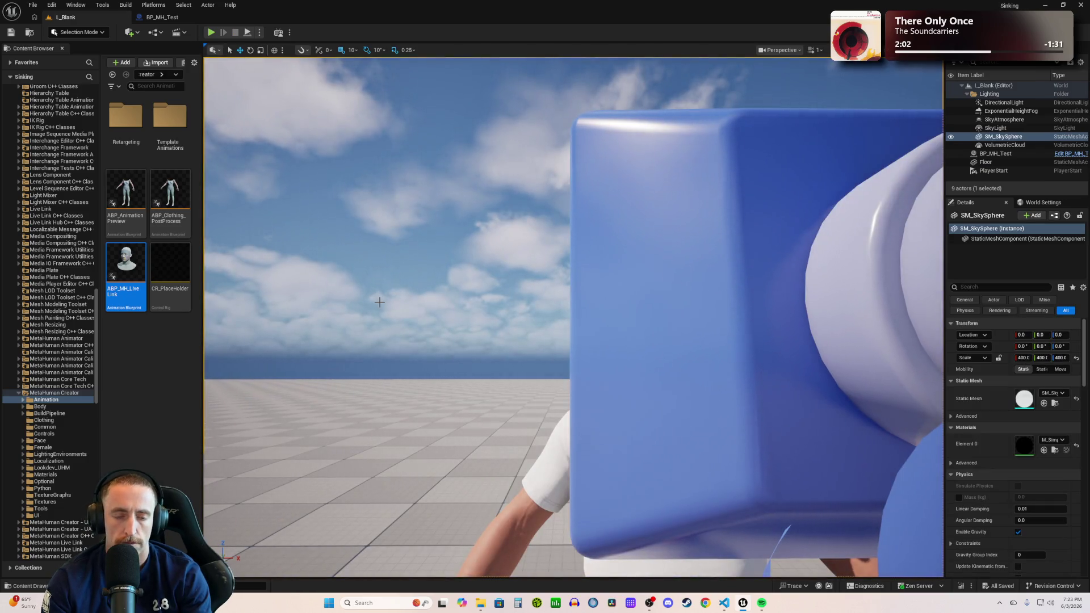
key("alt+Tab")
- Ask Codex whether the unmoving facial expression is disabled, unimplemented, or a coding error
type("also, and I'm not sure if this is me")
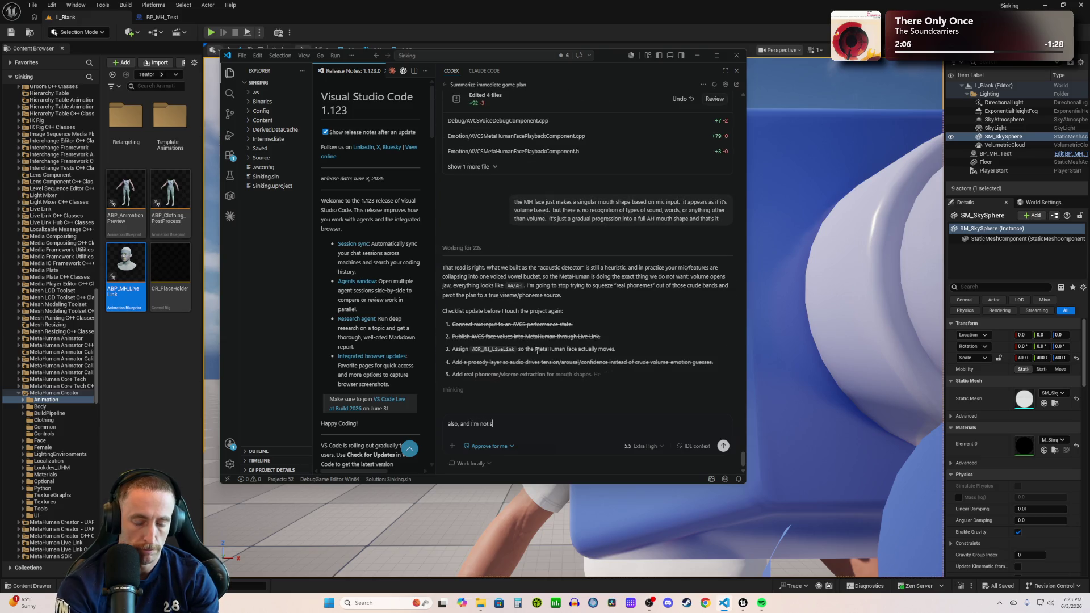
type("ant t")
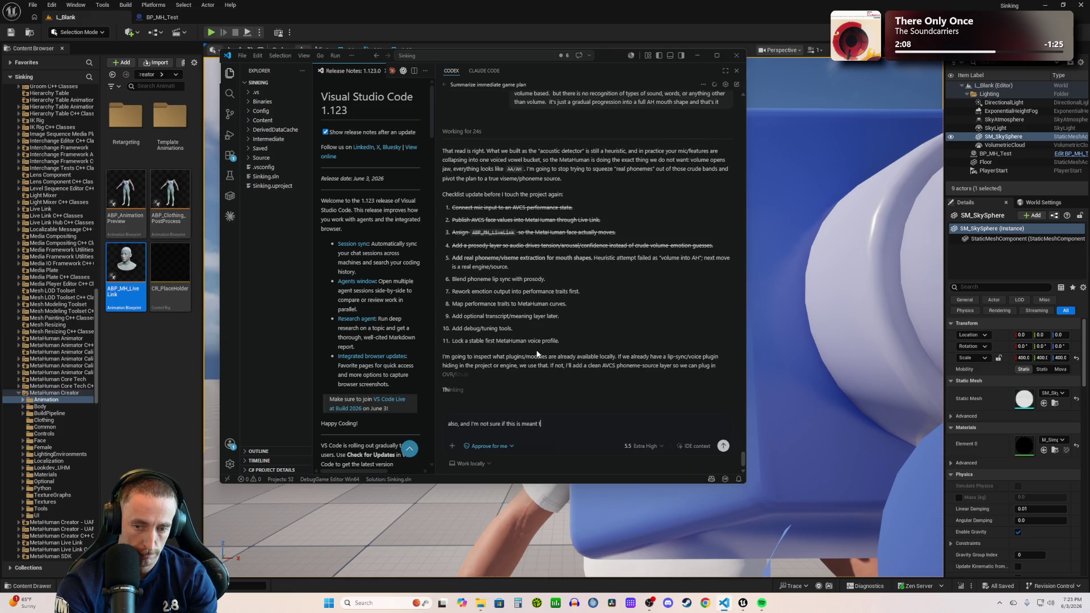
type("o be implemented, his")
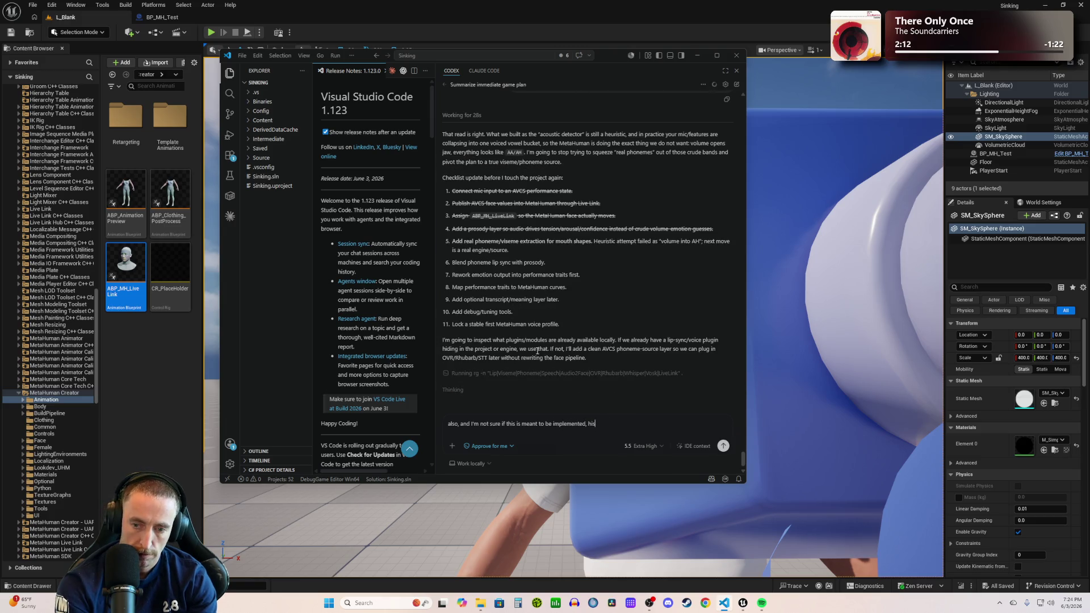
type(" facial expression is un")
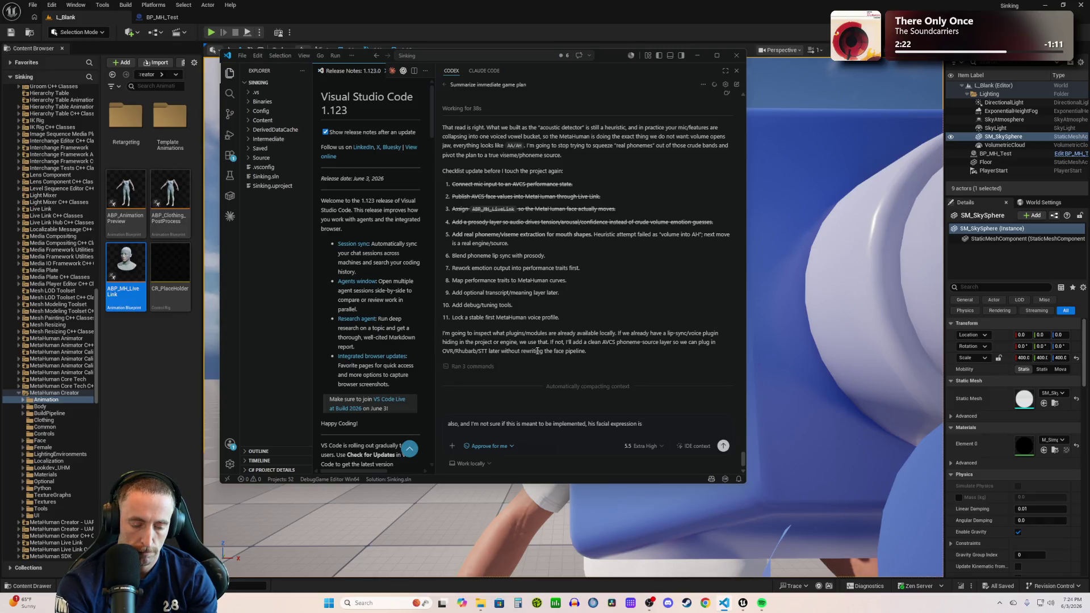
type("moving.  ")
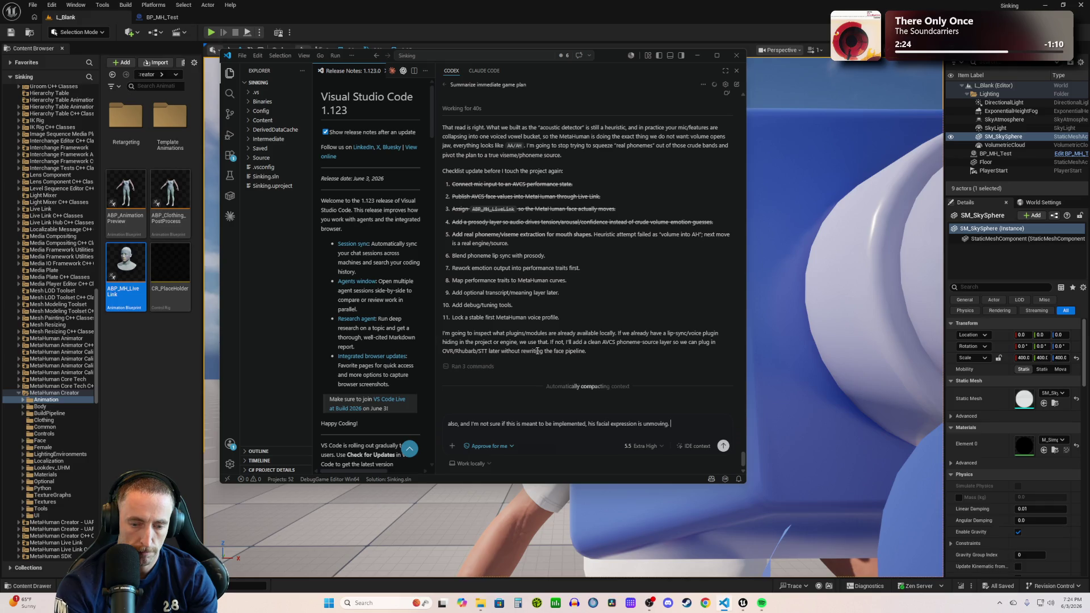
type("not sure if that's")
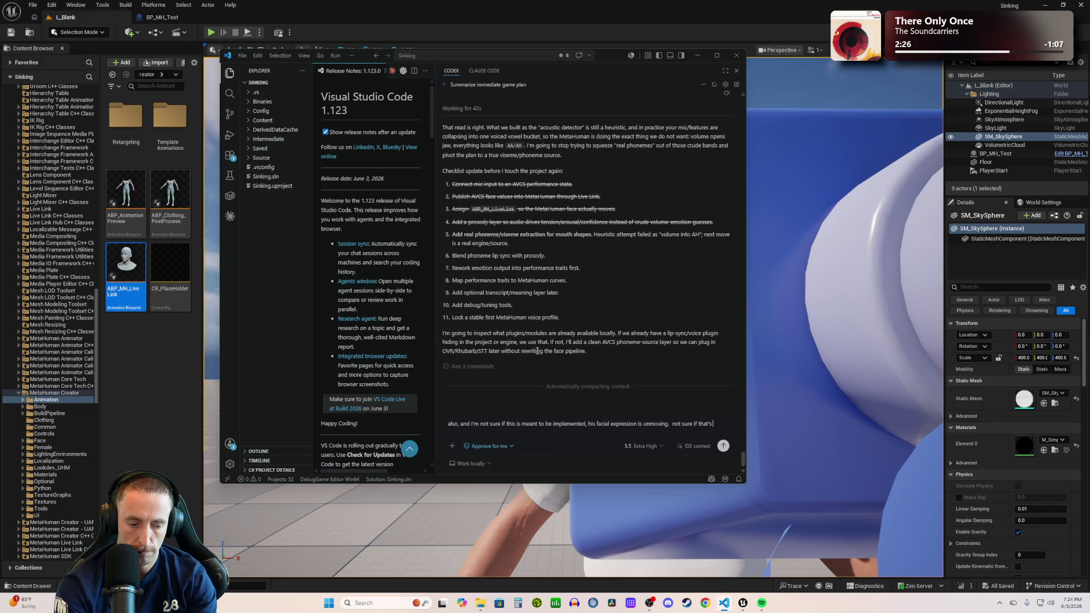
type(" disabled, not")
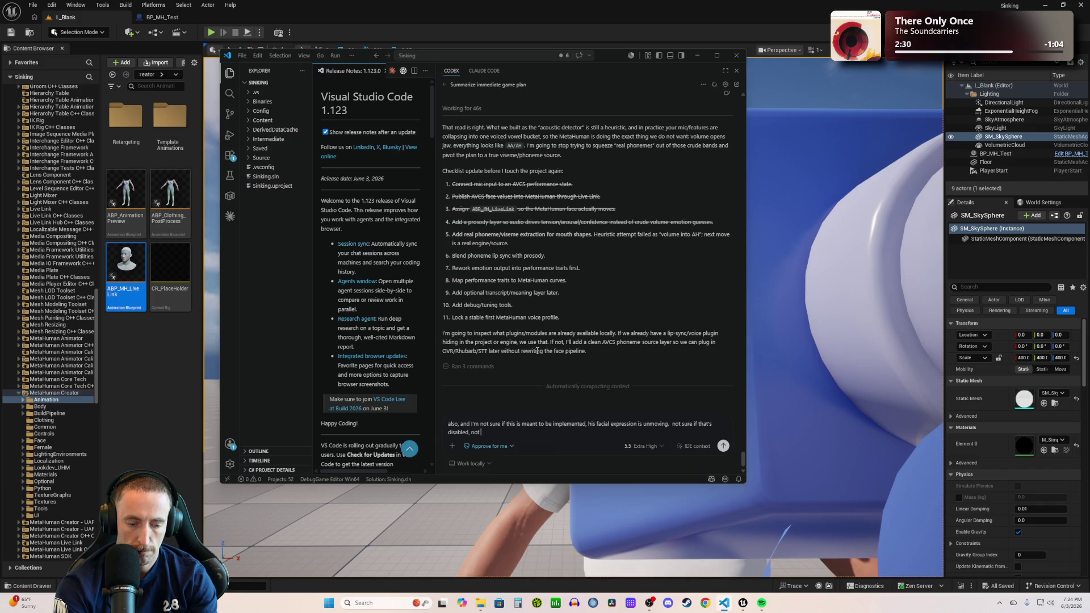
type(" yet implemented, or")
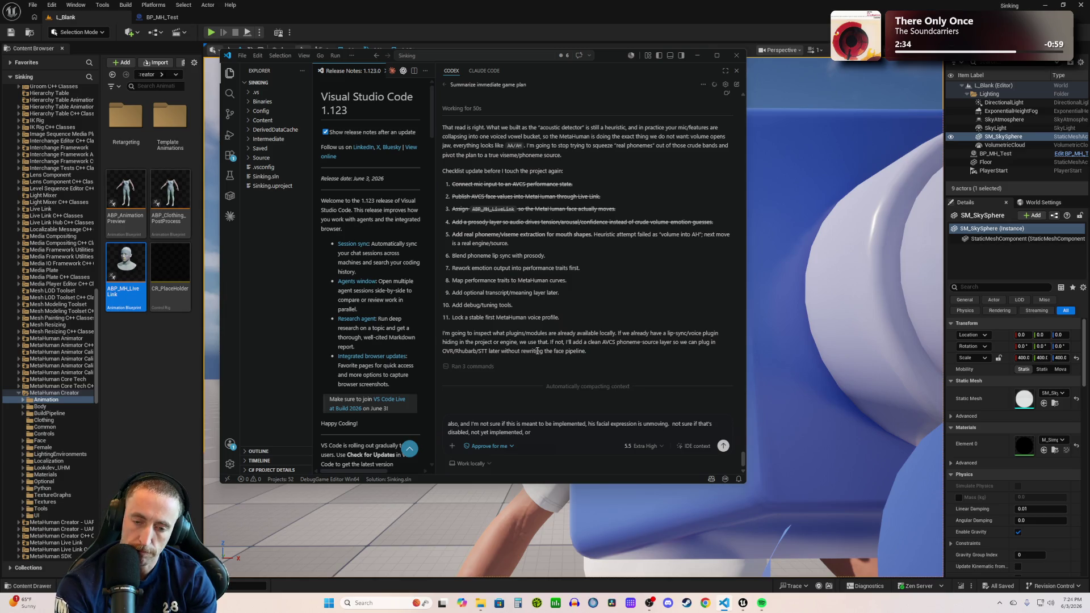
type(" an error in codi")
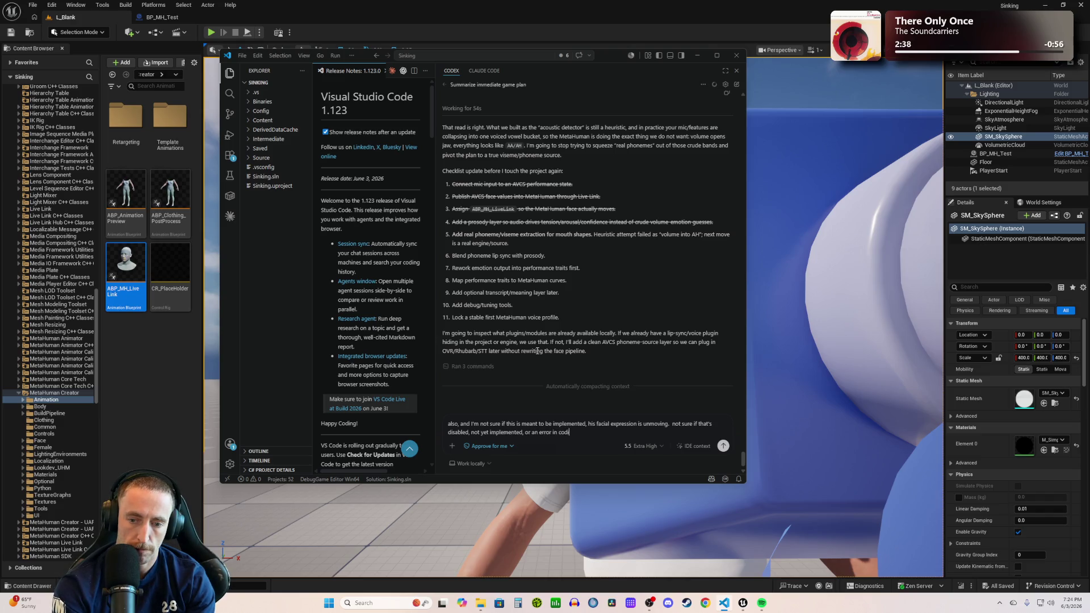
type("ng")
key("Return")
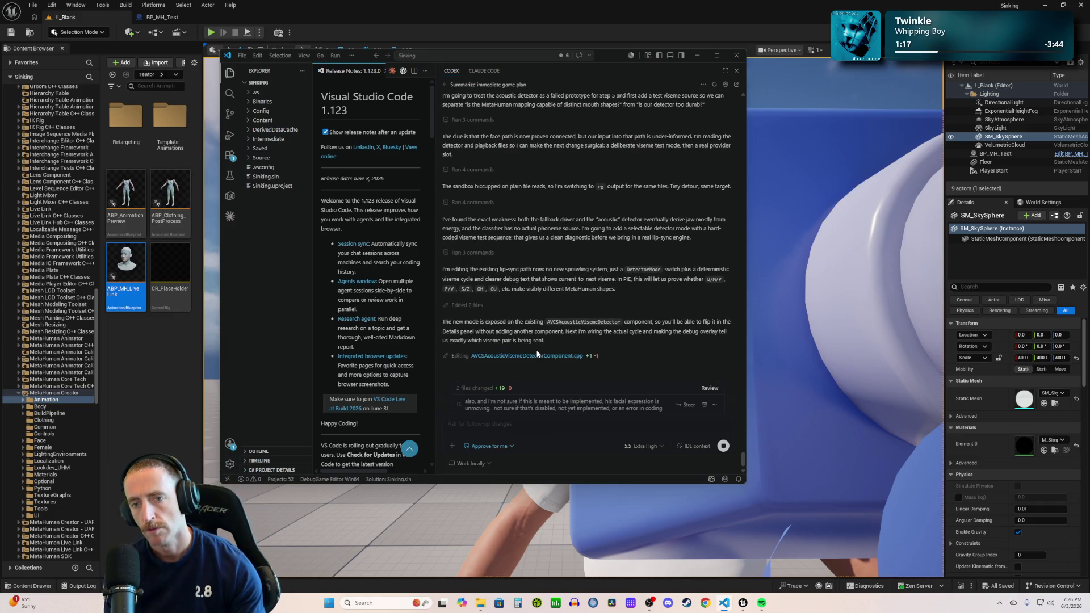
- Follow the Codex chat as it edits four files and builds the diagnostic Test Sequence changes
scroll(609, 253, "up", 5)
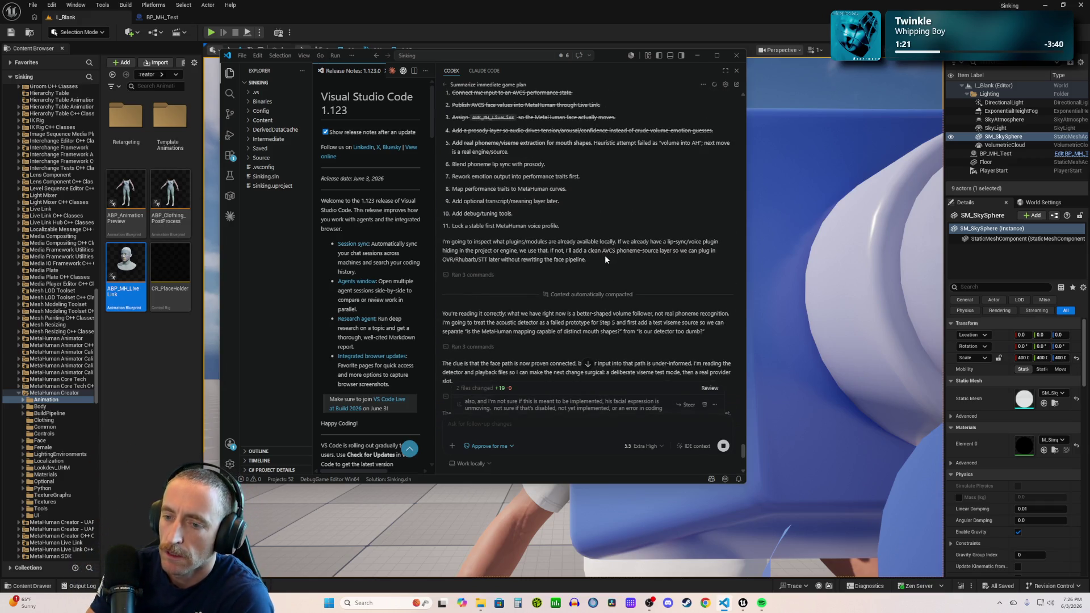
scroll(605, 255, "down", 5)
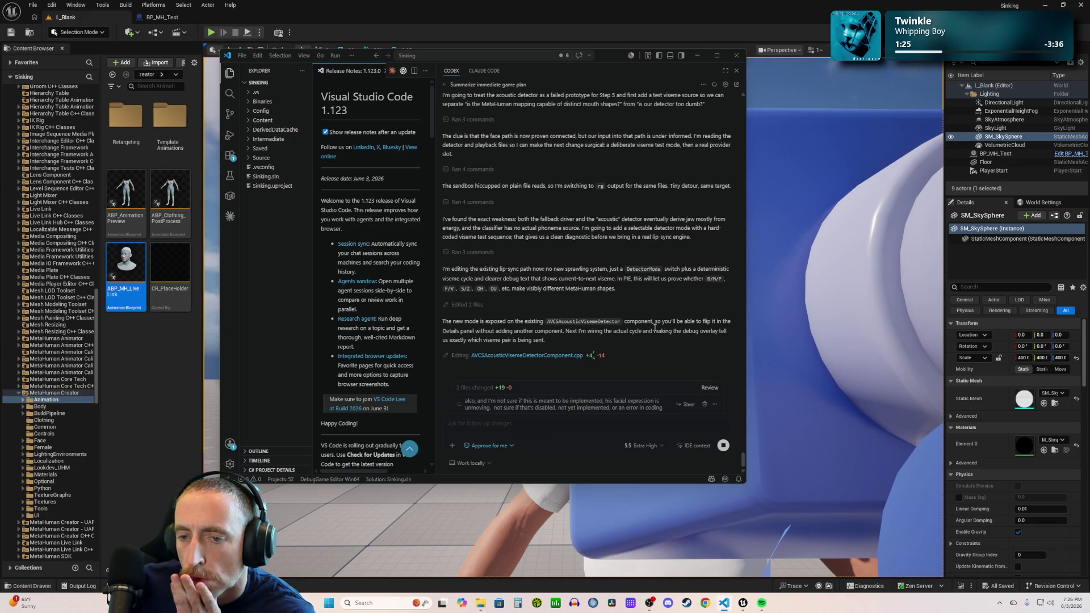
scroll(655, 328, "up", 5)
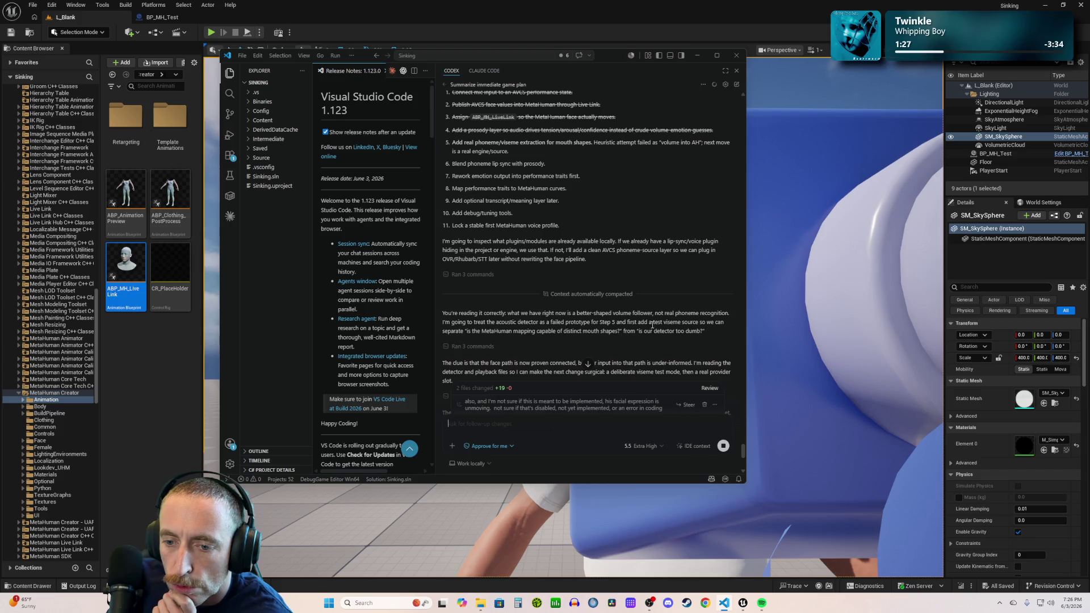
scroll(652, 326, "down", 3)
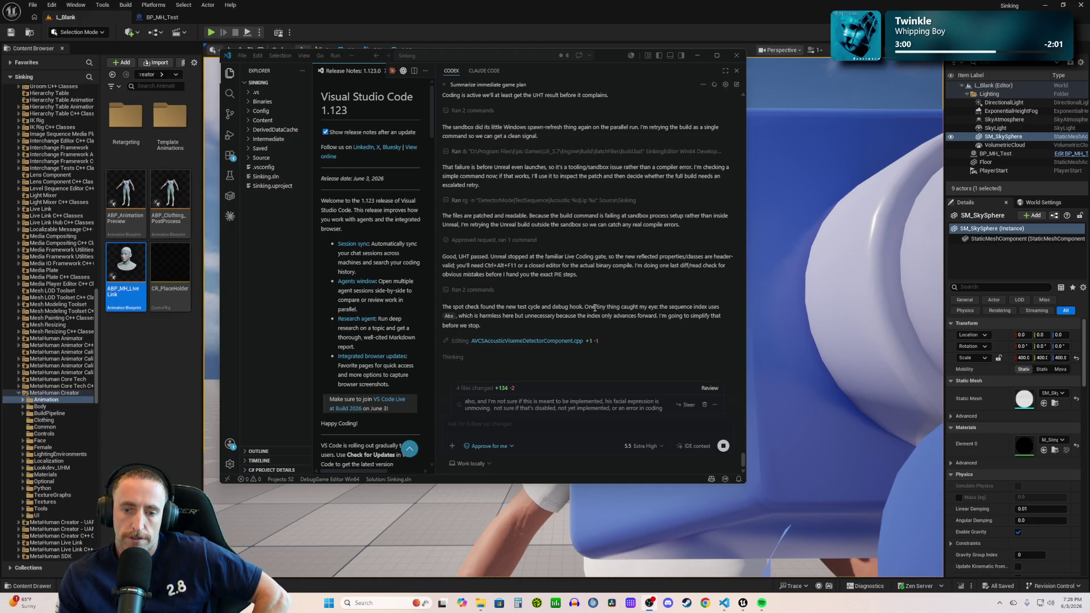
scroll(587, 297, "up", 3)
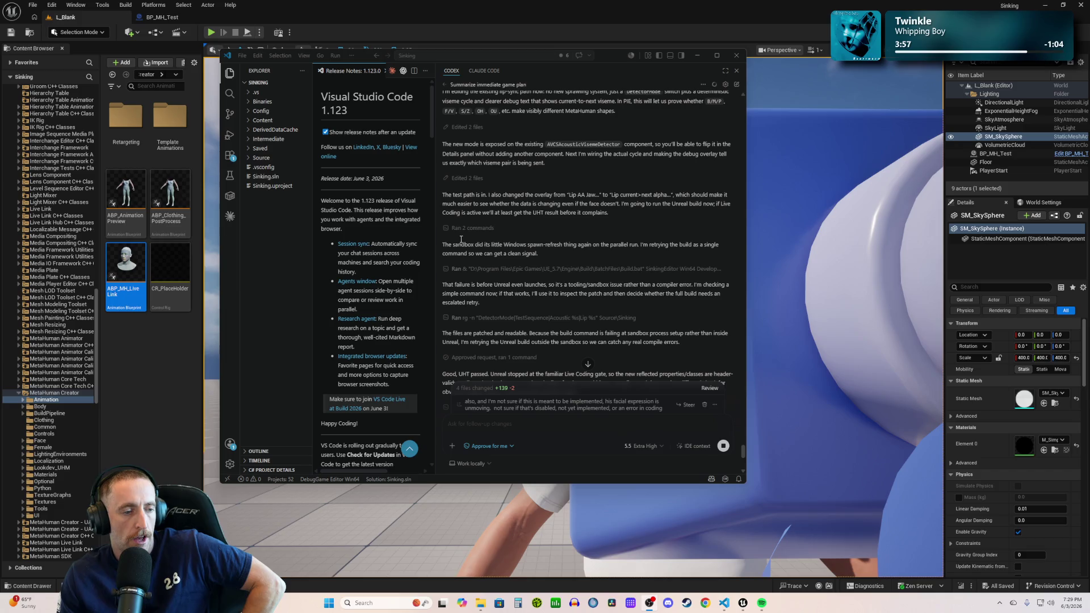
scroll(523, 287, "down", 4)
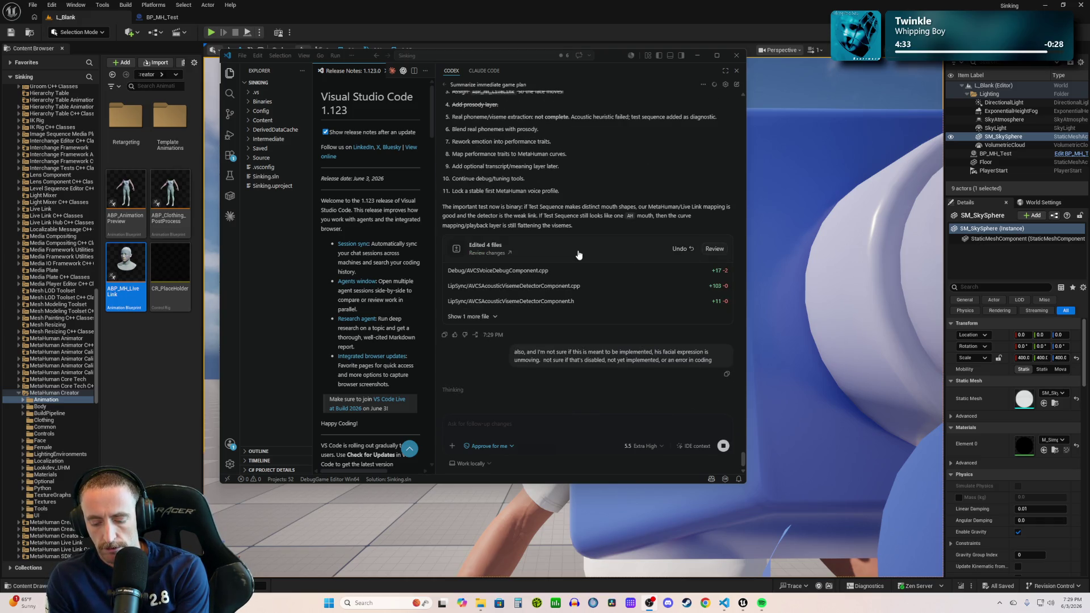
- Read Codex's 'Next PIE Test' steps, then bring the Unreal editor forward
scroll(572, 265, "up", 3)
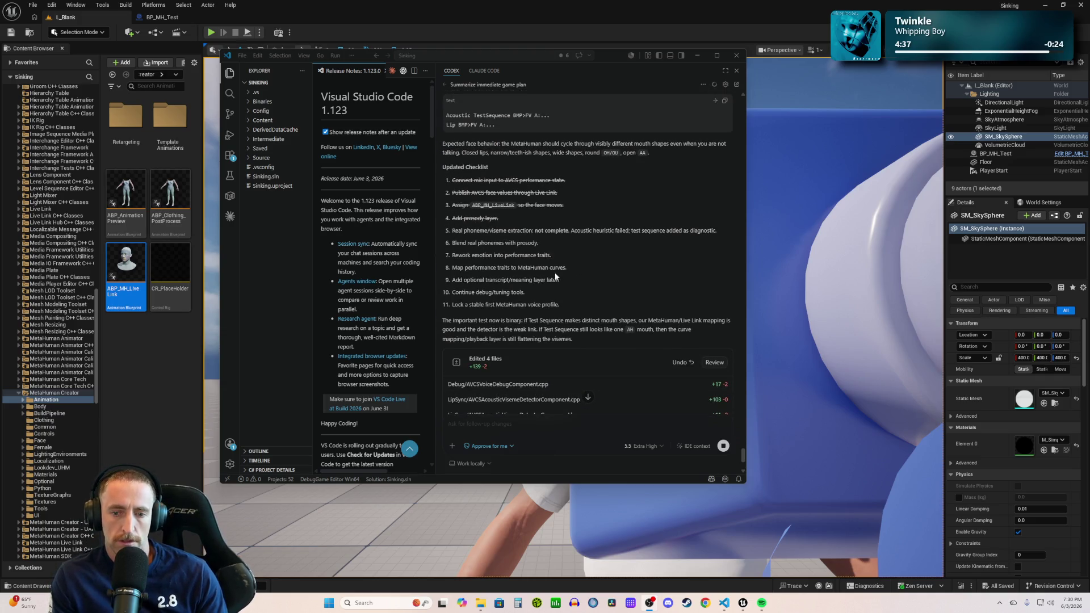
scroll(560, 273, "up", 7)
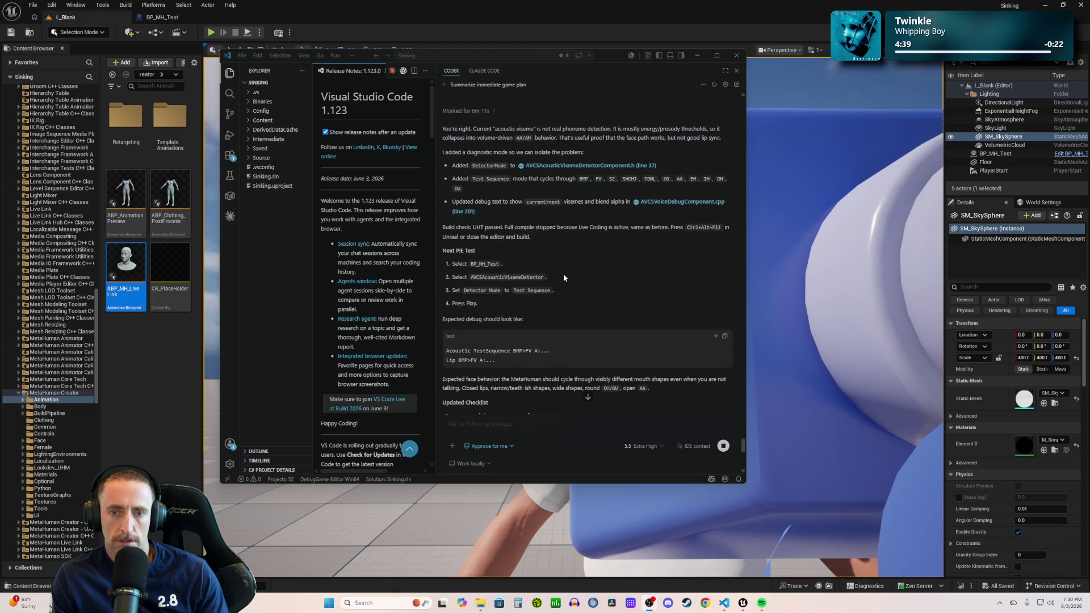
scroll(562, 267, "up", 5)
scroll(557, 253, "down", 2)
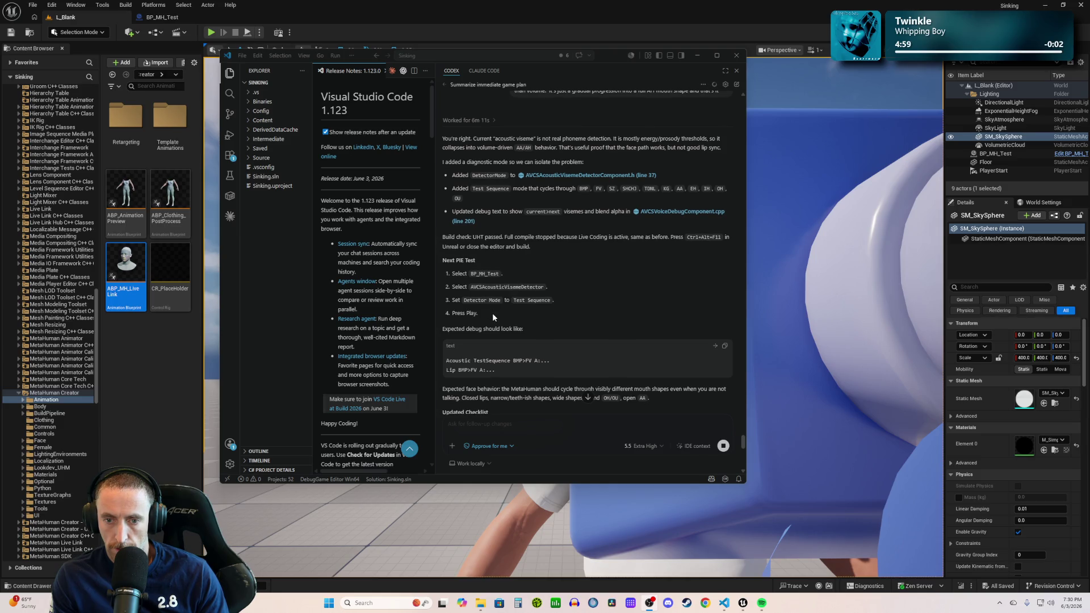
left_click(581, 4)
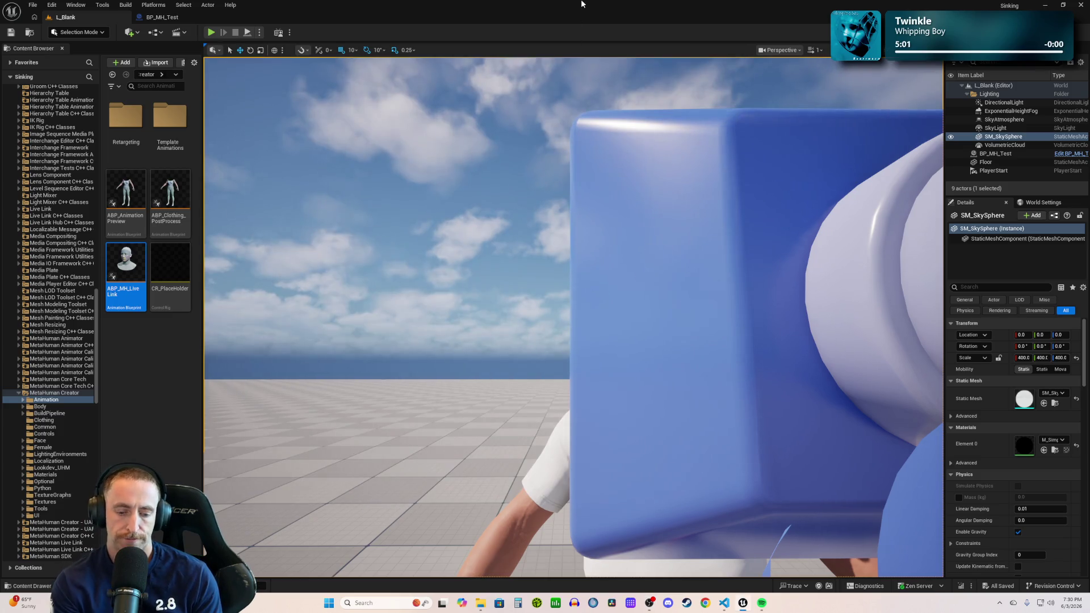
- Live Coding compile the C++ changes with Ctrl+Alt+F11, then open the BP_MH_Test Blueprint
key("ctrl+alt+F11")
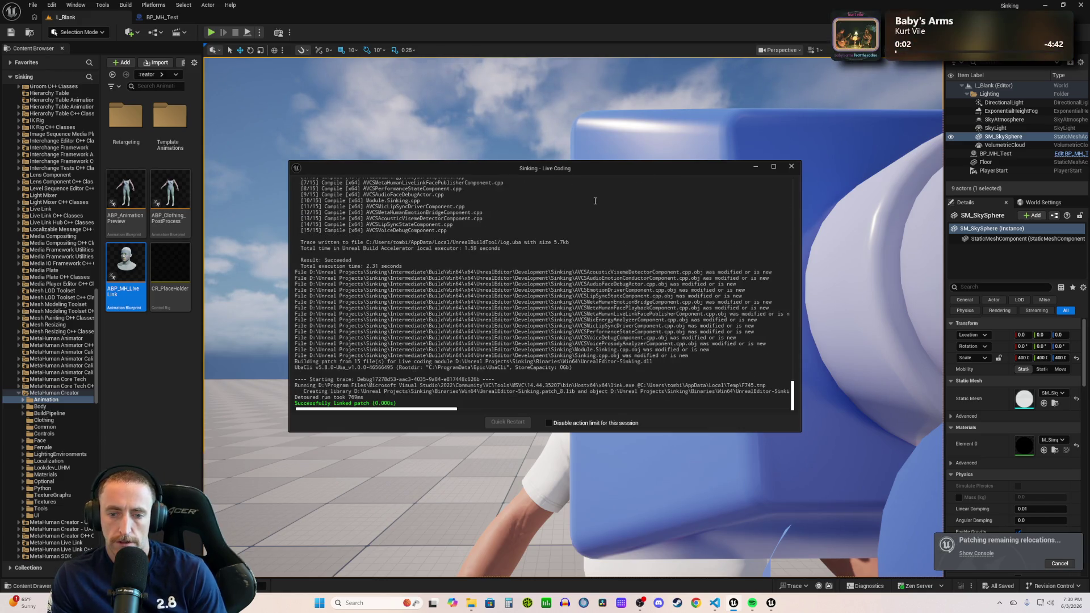
left_click(792, 167)
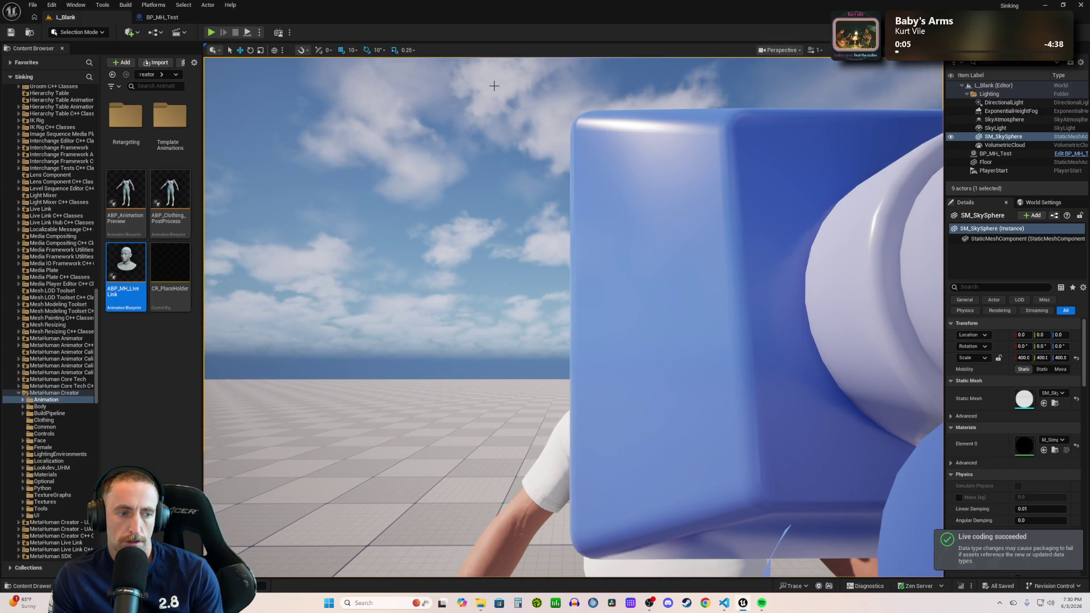
key("alt+Tab")
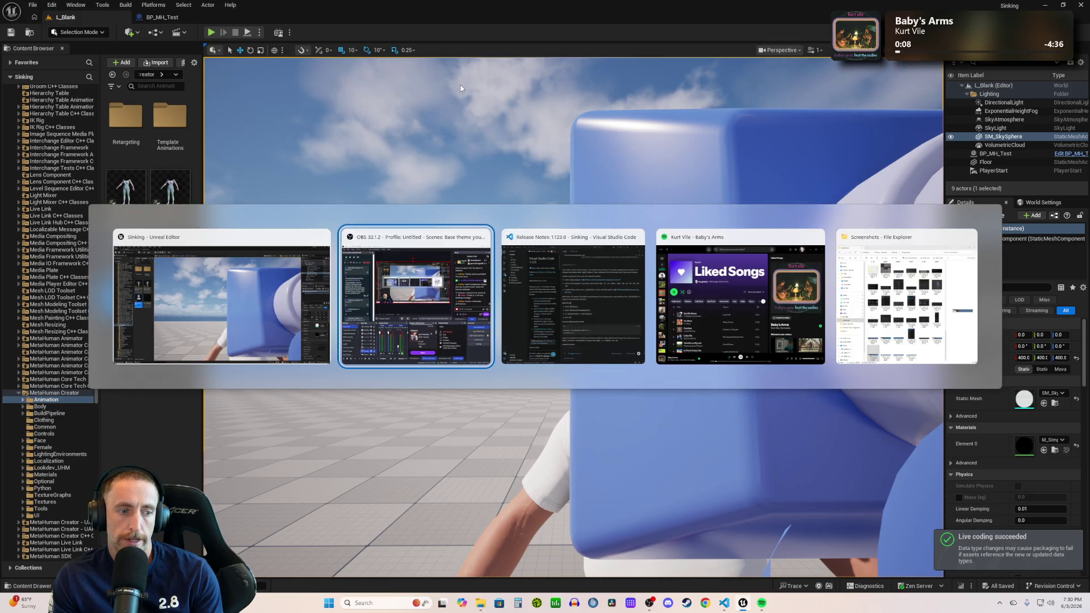
key("alt+Tab")
key("alt+Tab")
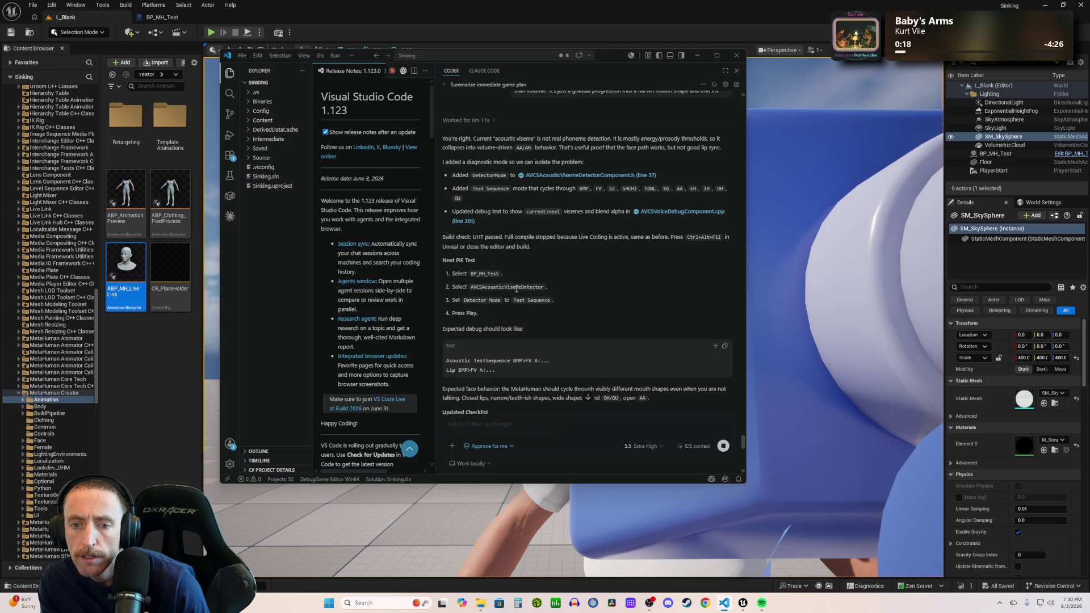
left_click(165, 17)
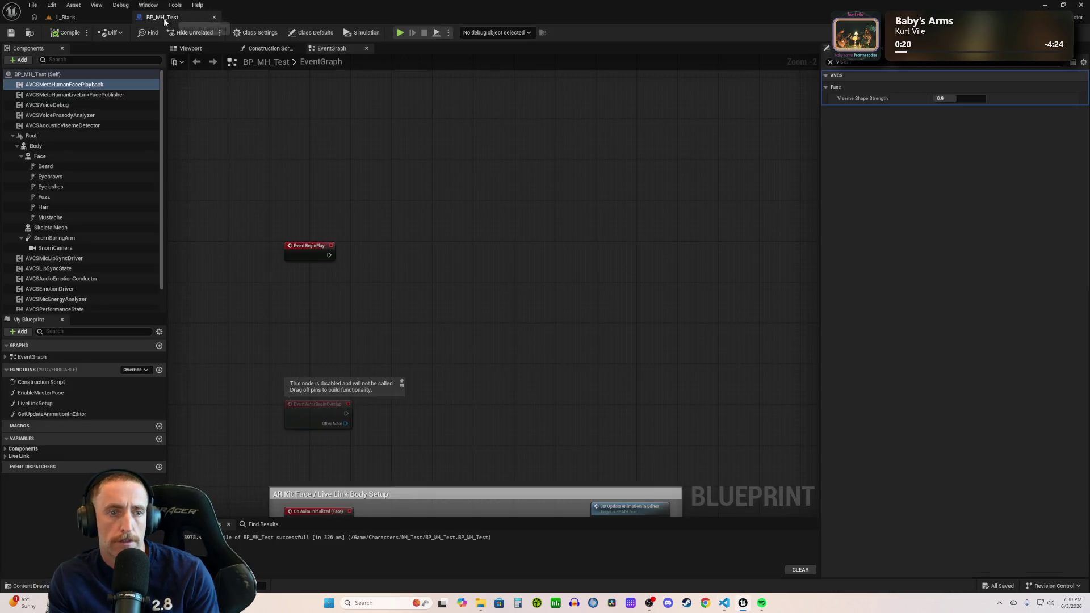
- Switch BP_MH_Test's AVCSAcousticVisemeDetector Detector Mode to Test Sequence, then go back to L_Blank
left_click(86, 126)
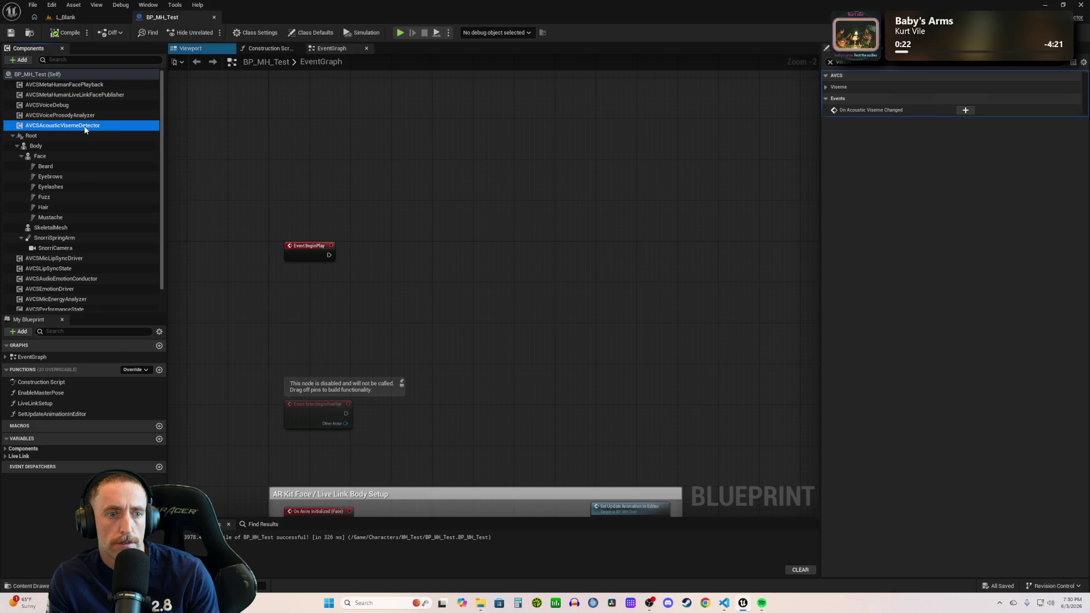
key("alt+Tab")
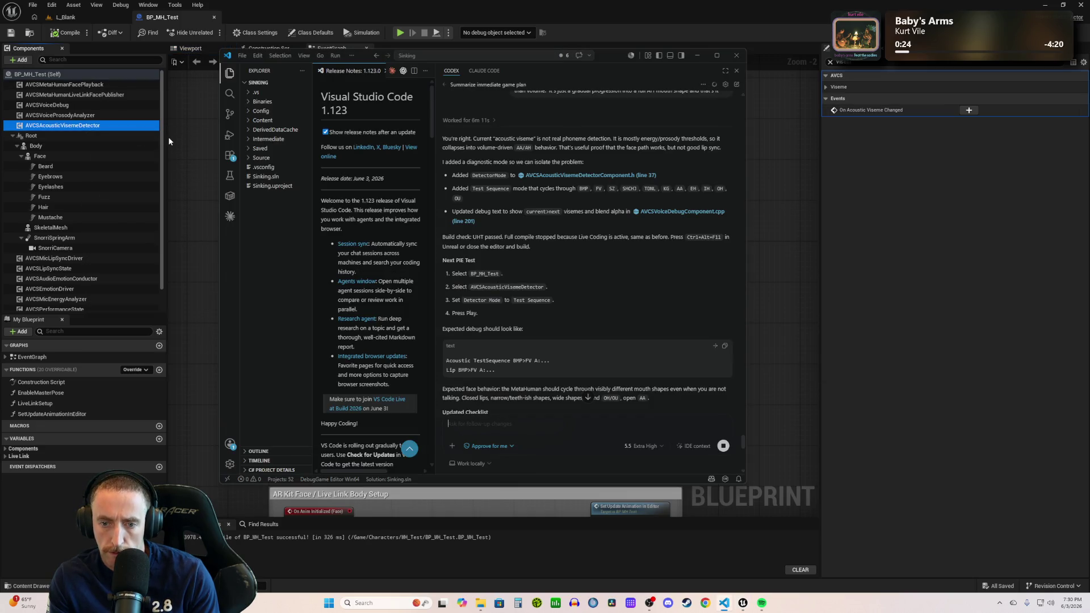
left_click(779, 59)
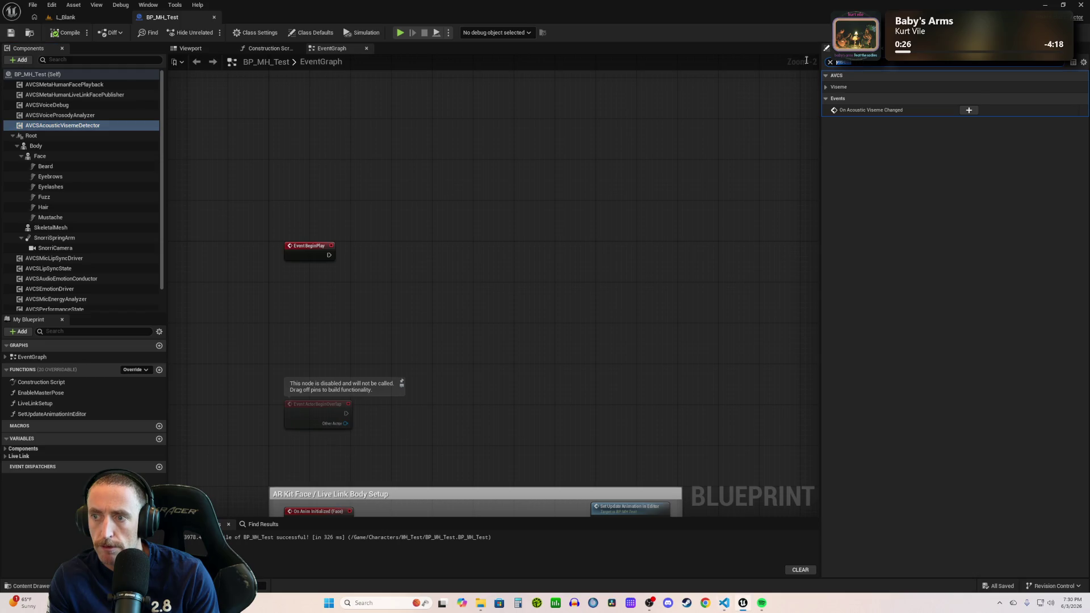
type("detect")
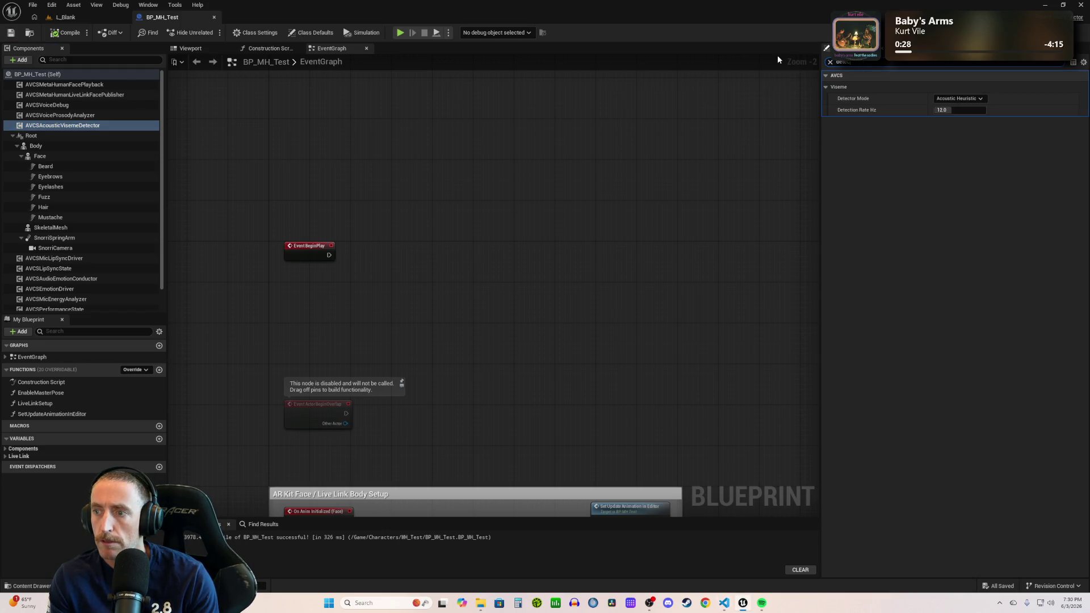
key("alt+Tab")
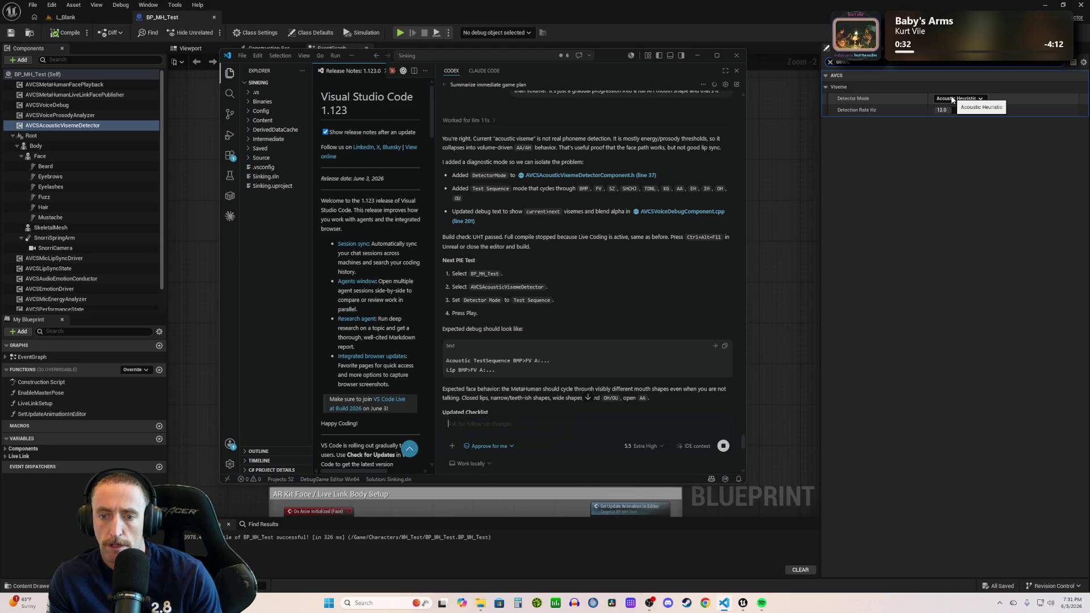
left_click(951, 100)
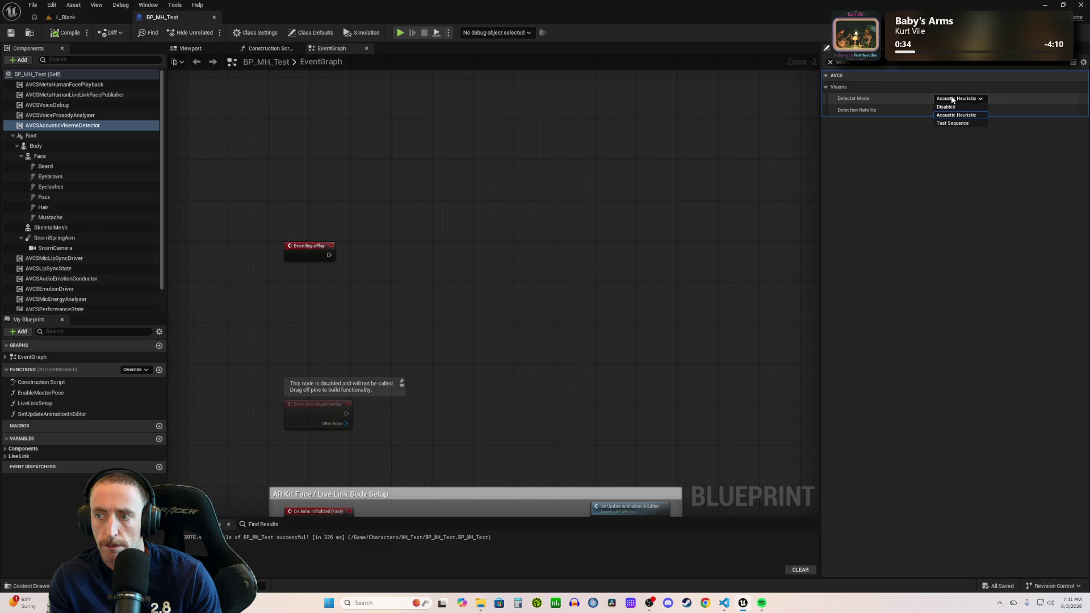
left_click(946, 122)
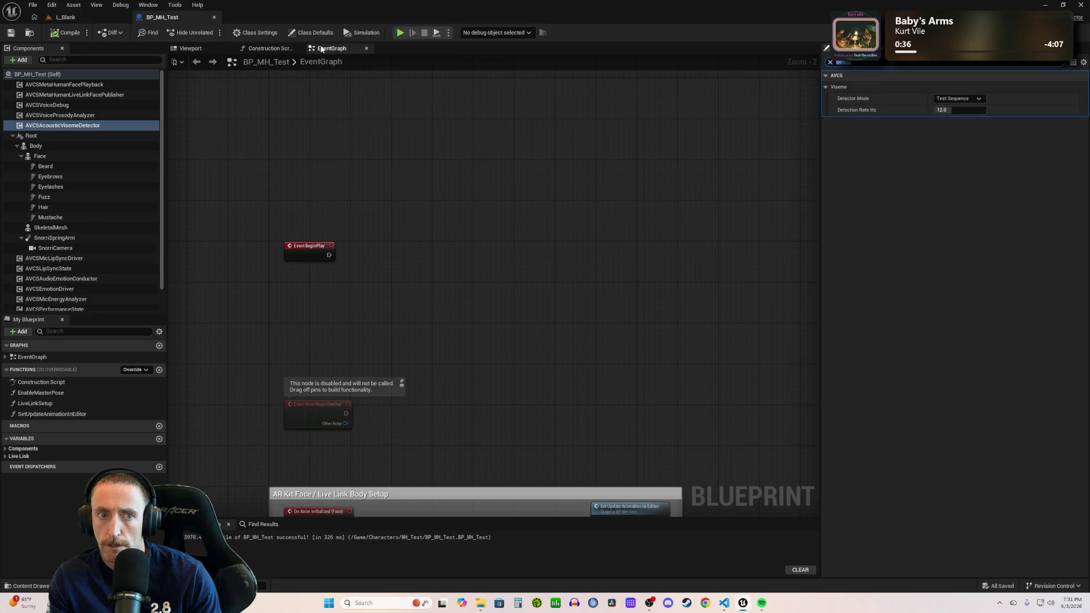
left_click(89, 17)
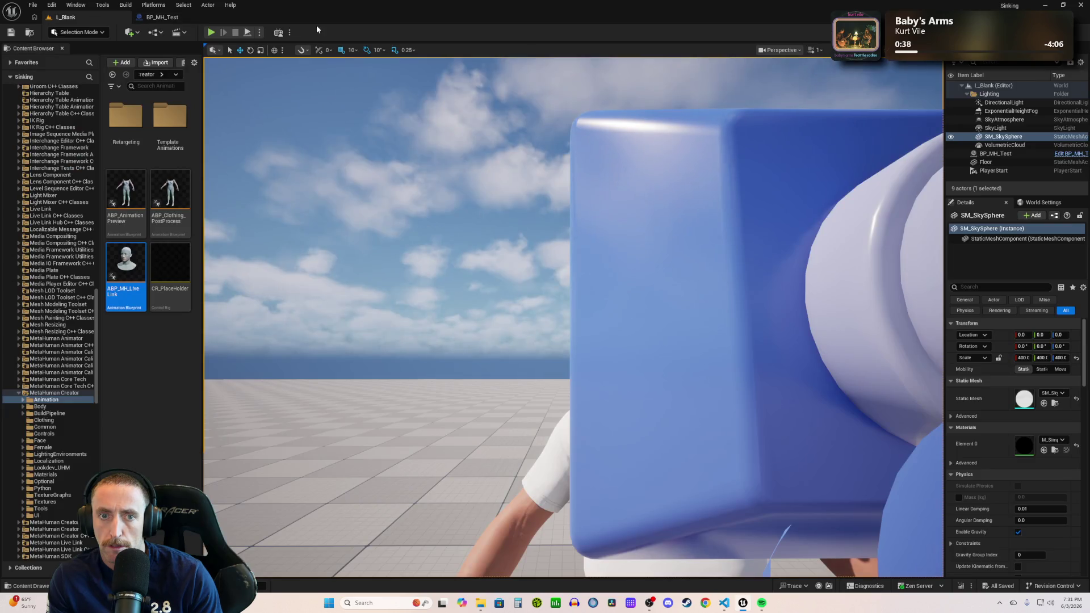
- Play the level and snip a screenshot of the on-screen viseme debug readout
left_click(210, 32)
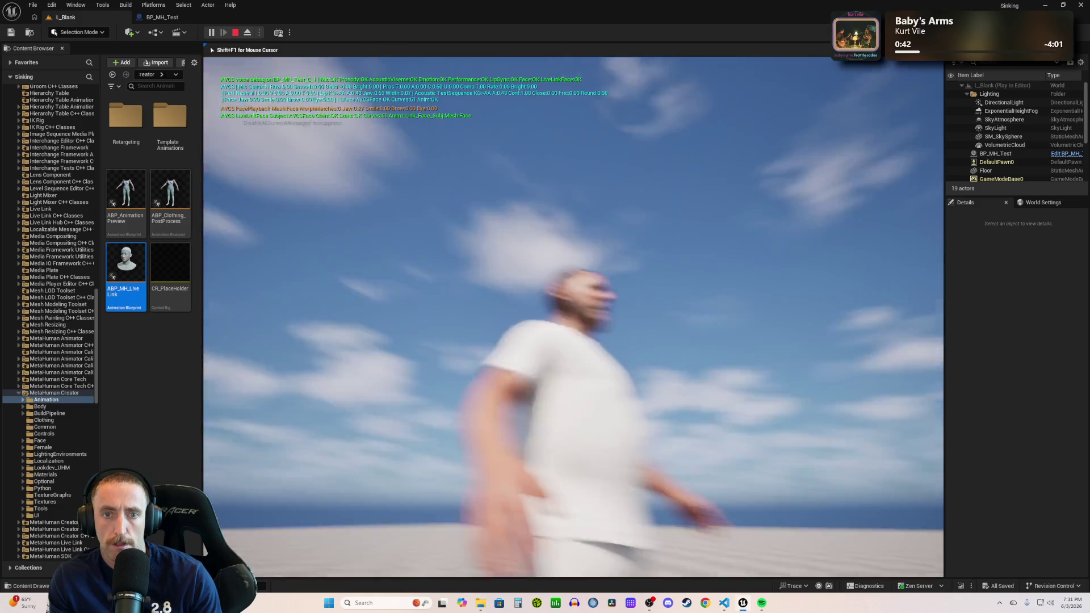
key("super+shift+s")
mouse_move(214, 70)
left_mouse_down()
mouse_move(459, 119)
mouse_move(627, 128)
left_mouse_up()
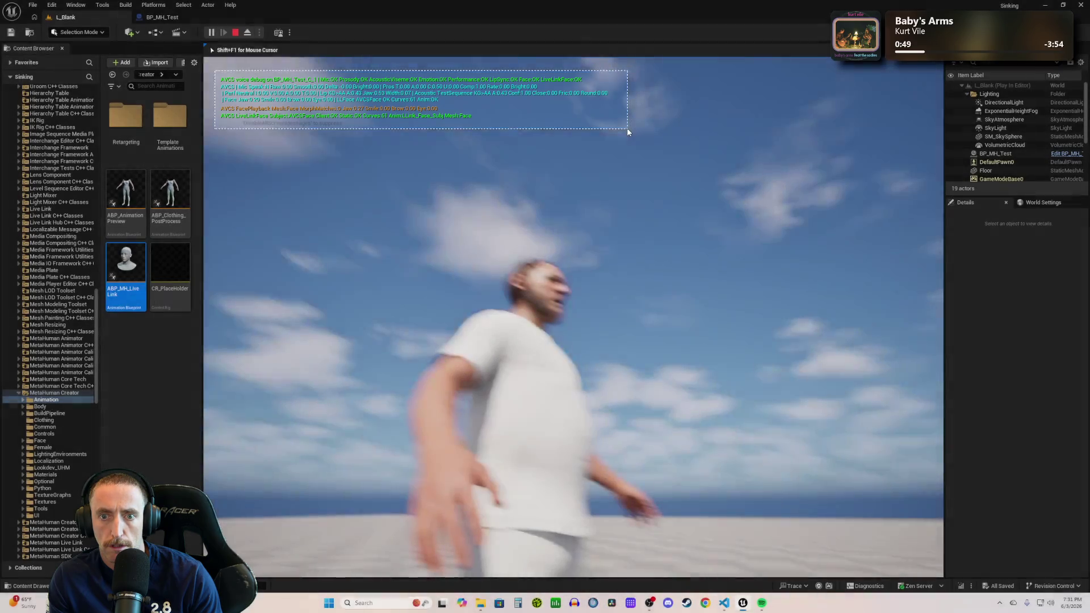
- Check the Codex chat, then end the Test Sequence play session
key("alt+Tab")
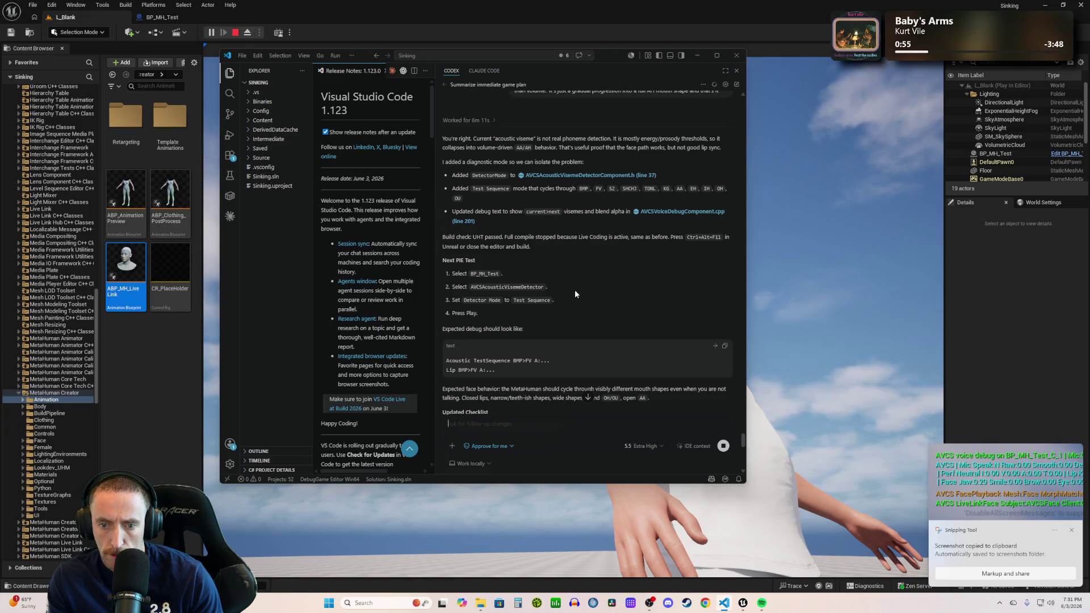
scroll(575, 291, "down", 2)
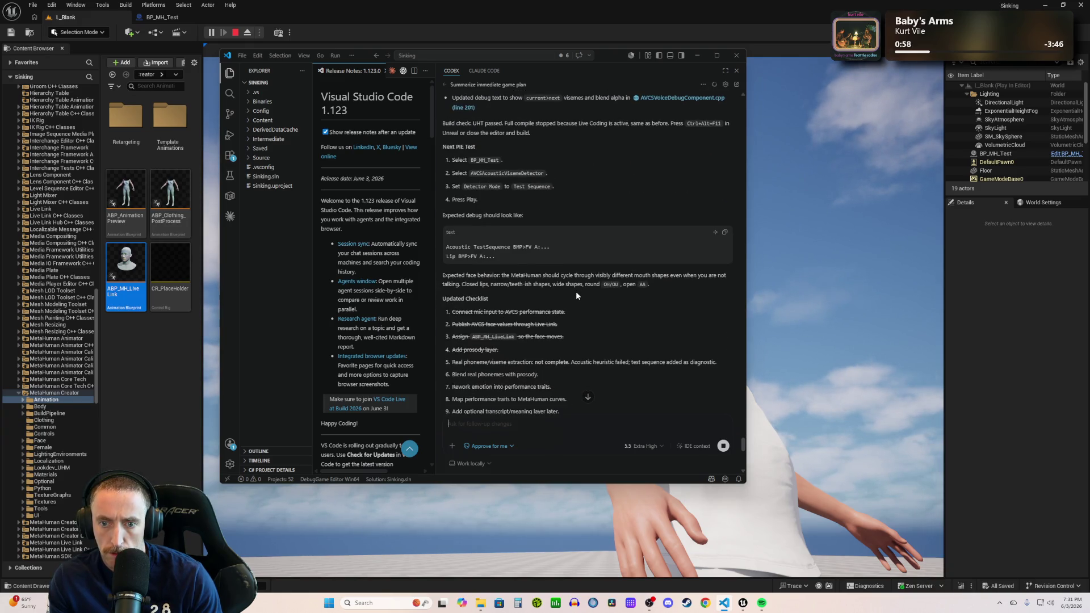
left_click(223, 28)
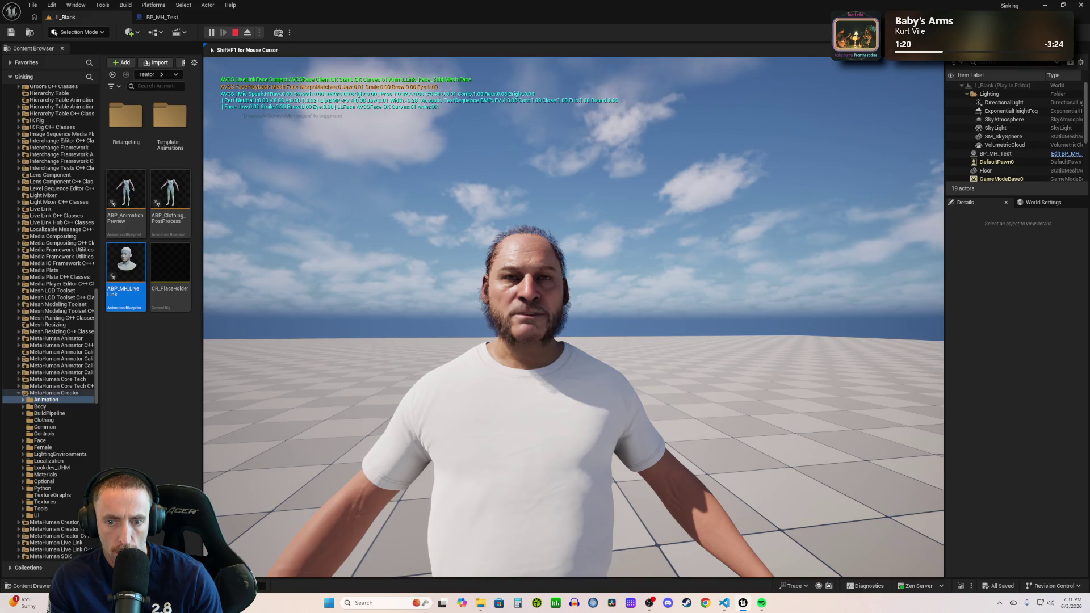
key("Escape")
left_click(553, 290)
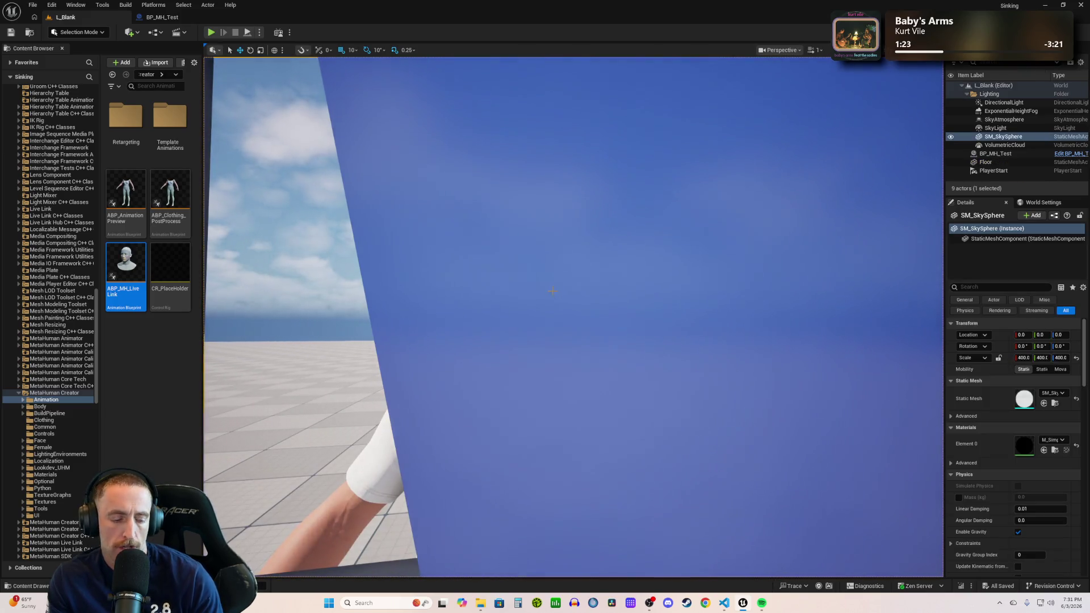
- Read Codex's explanation that emotion confidence keeps the expression layer near neutral
mouse_move(552, 291)
left_mouse_down()
mouse_move(533, 318)
mouse_move(498, 283)
left_mouse_up()
key("alt+Tab")
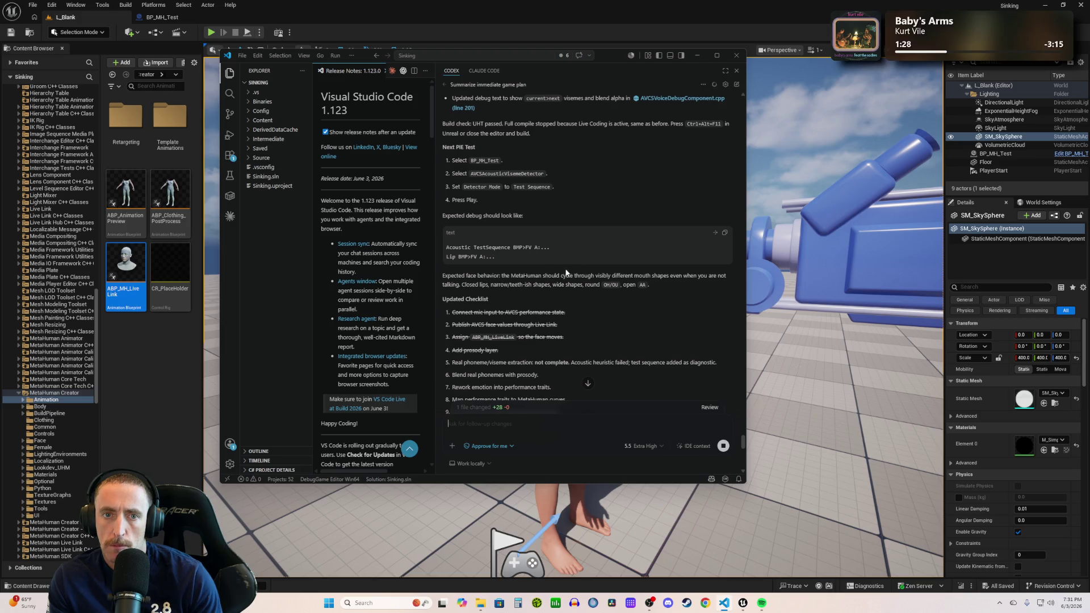
scroll(568, 265, "down", 5)
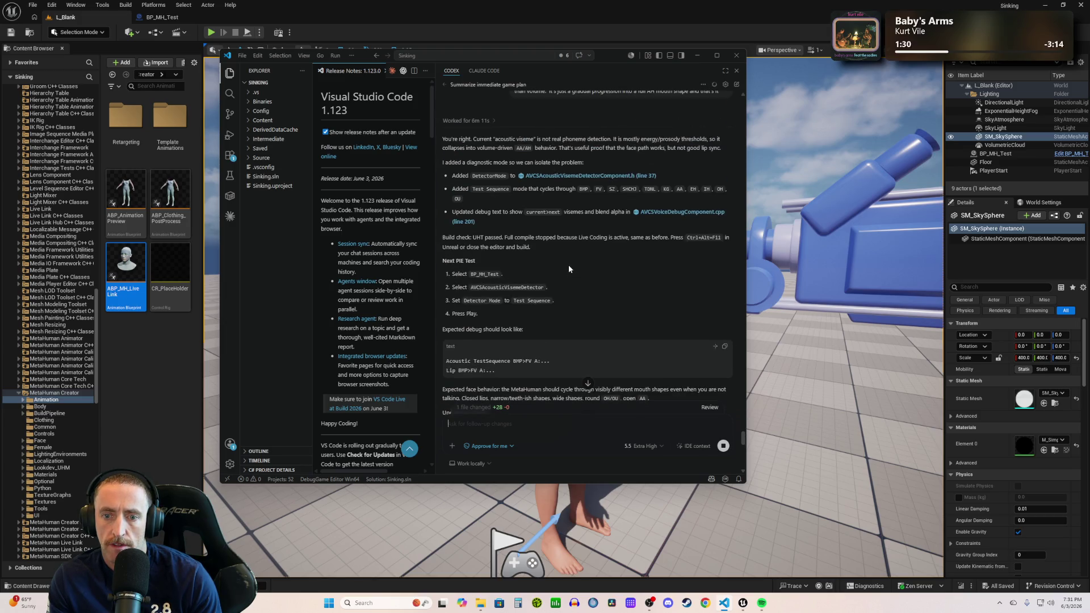
mouse_move(569, 270)
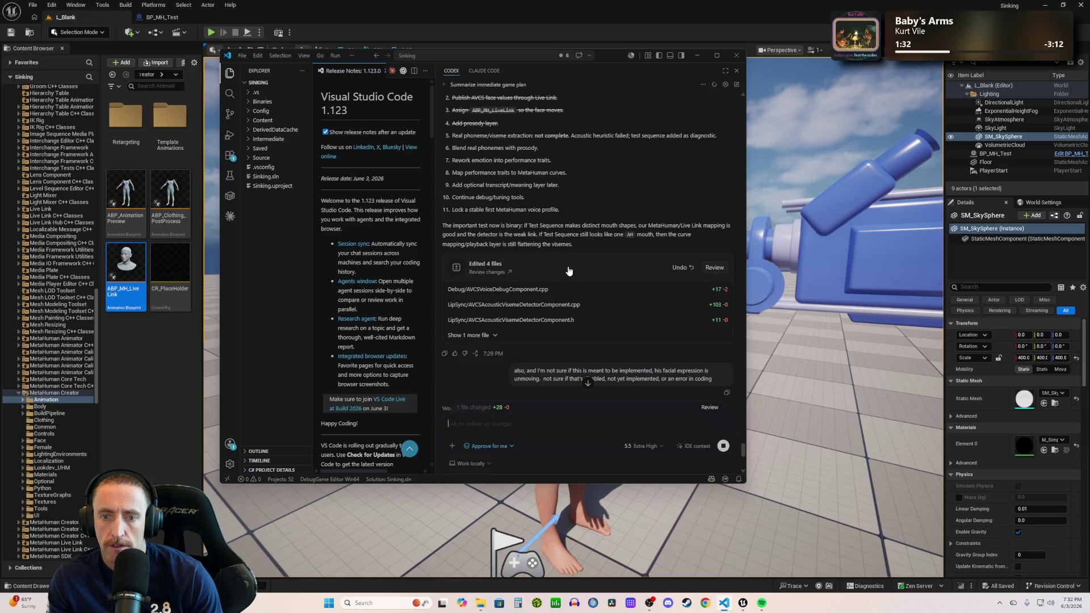
scroll(617, 277, "down", 4)
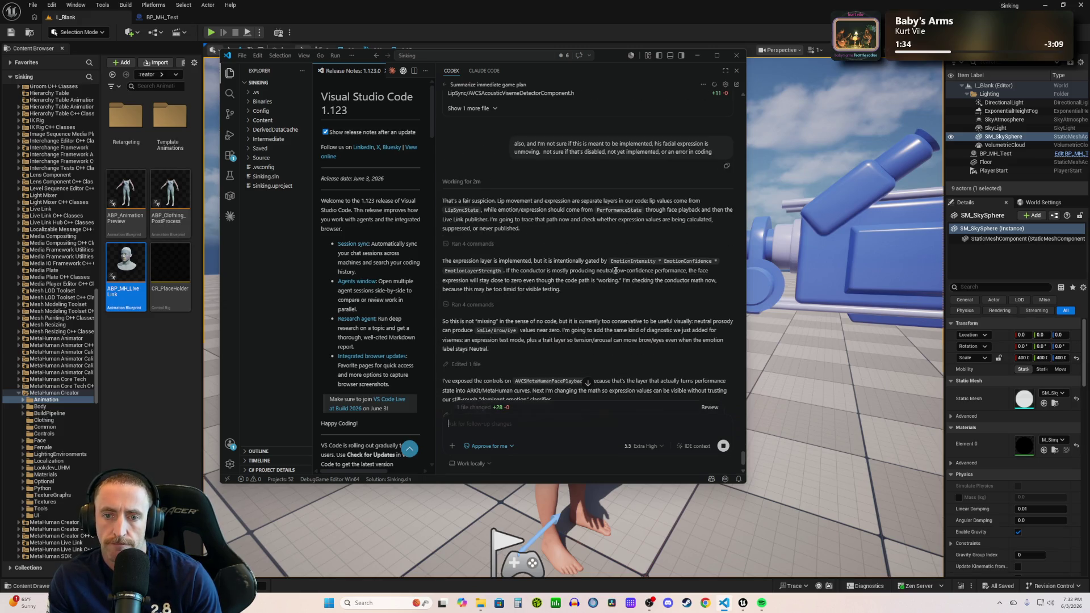